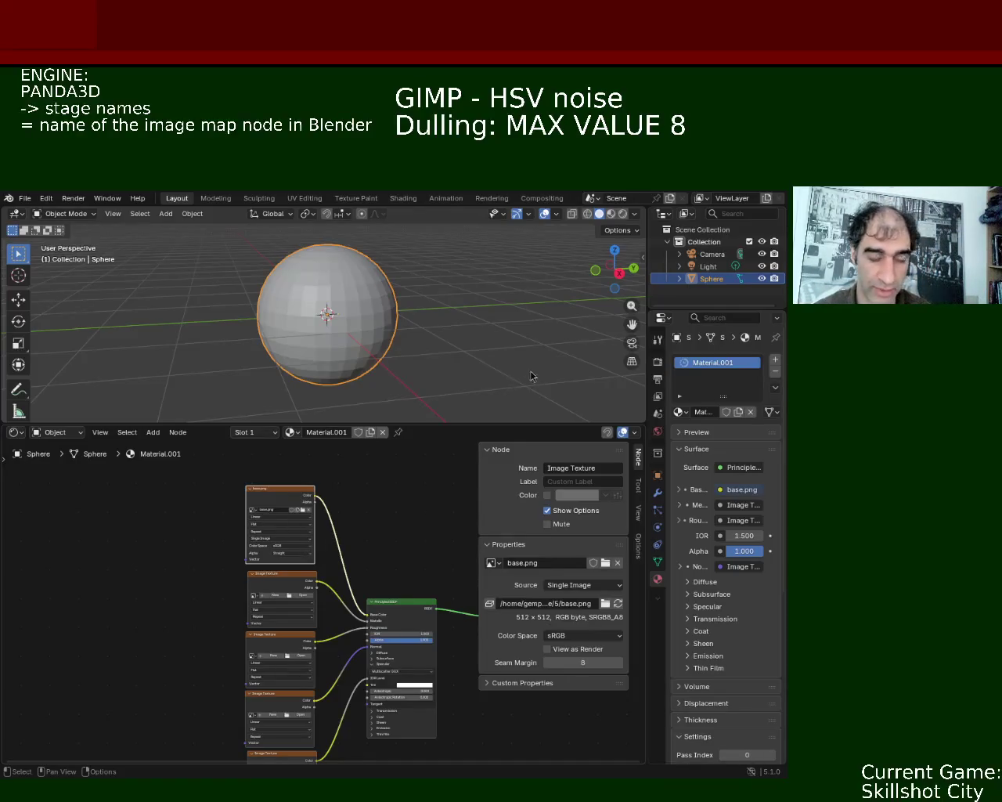
Step: Load metallic_map.png and roughness_map.png into the material's image texture nodes
ctrl+middle_drag(282, 625, 288, 594)
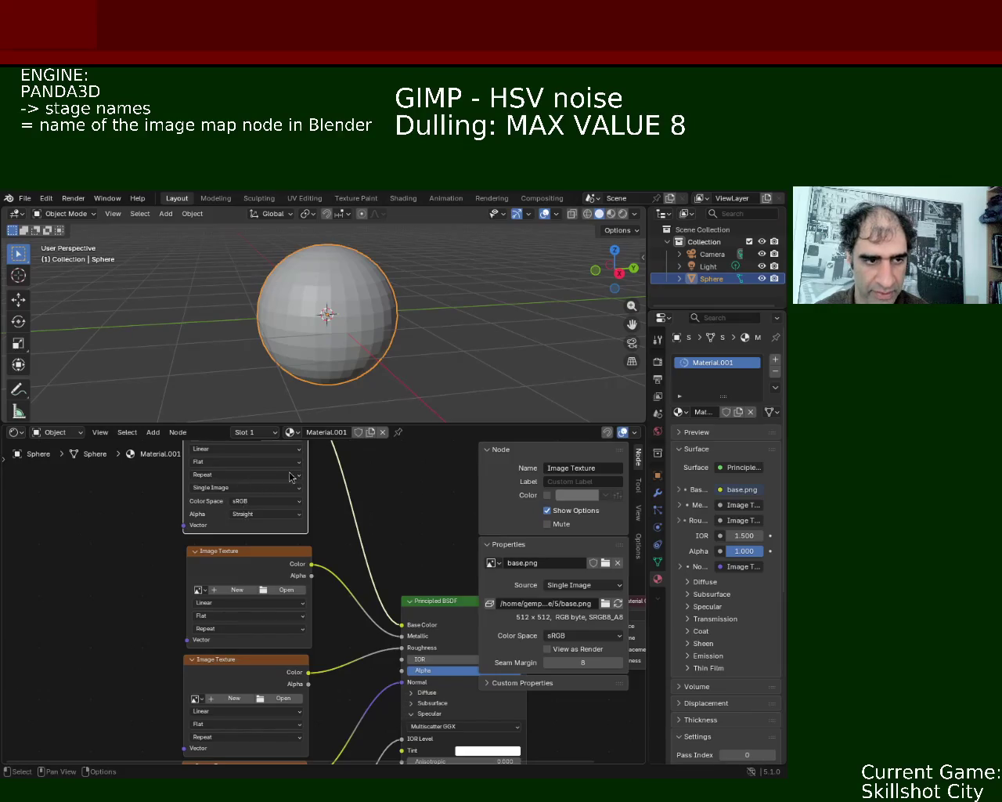
middle_drag(160, 630, 168, 543)
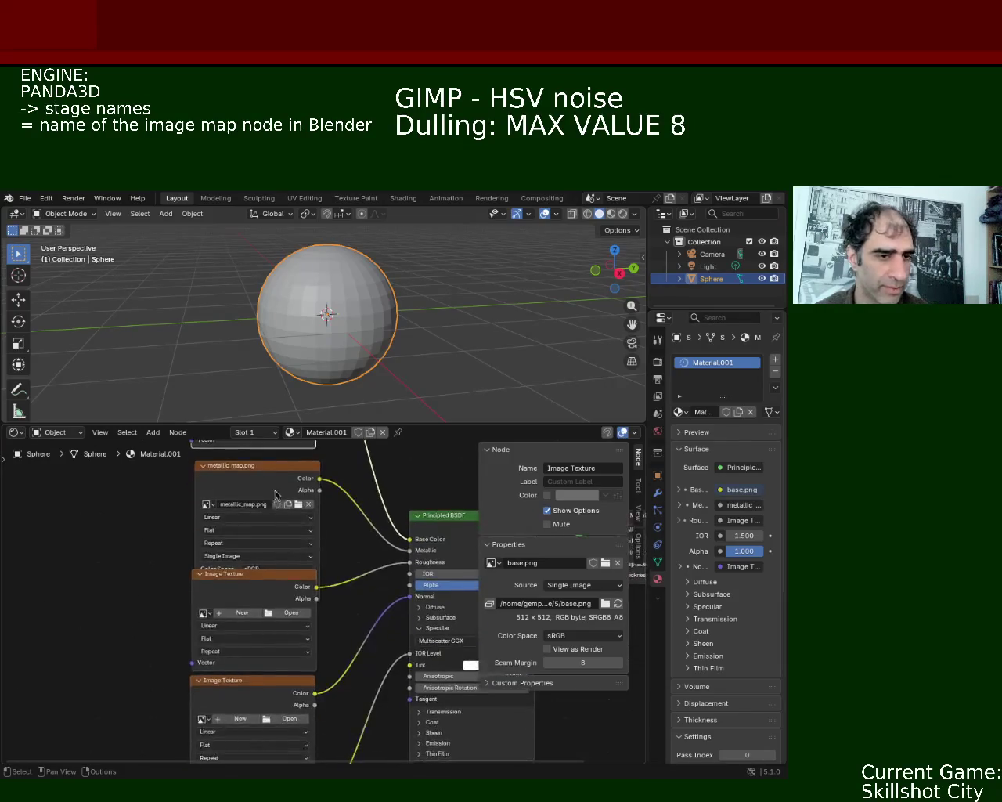
click(311, 668)
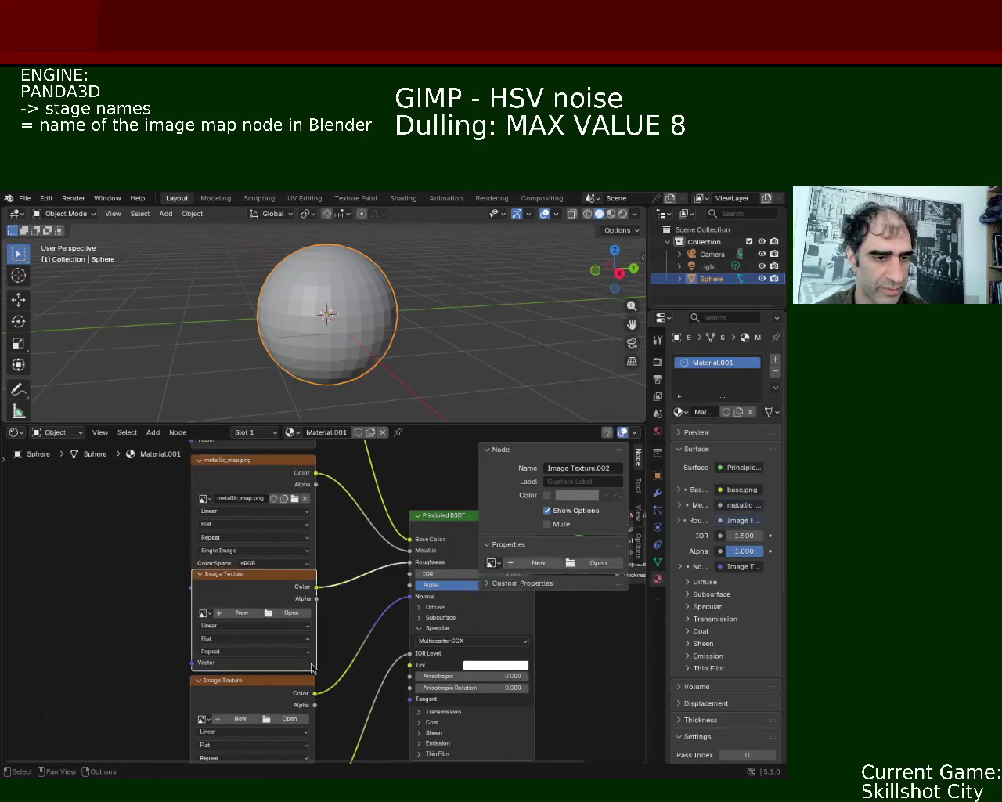
drag(293, 588, 289, 621)
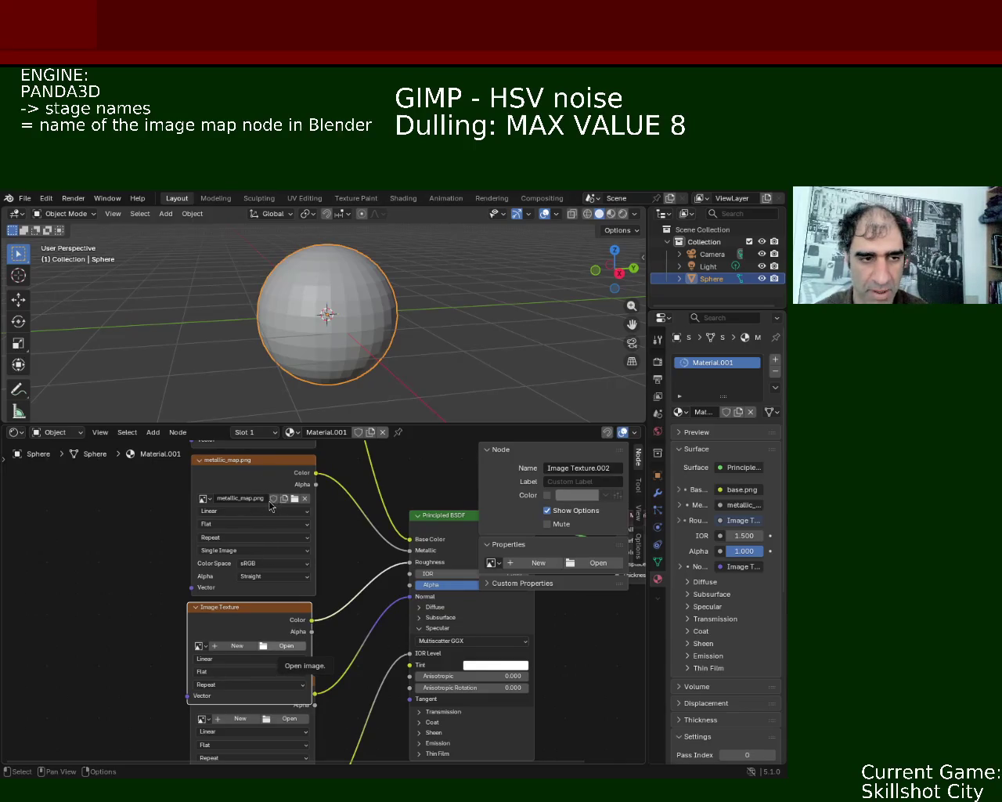
click(200, 646)
middle_drag(150, 625, 164, 541)
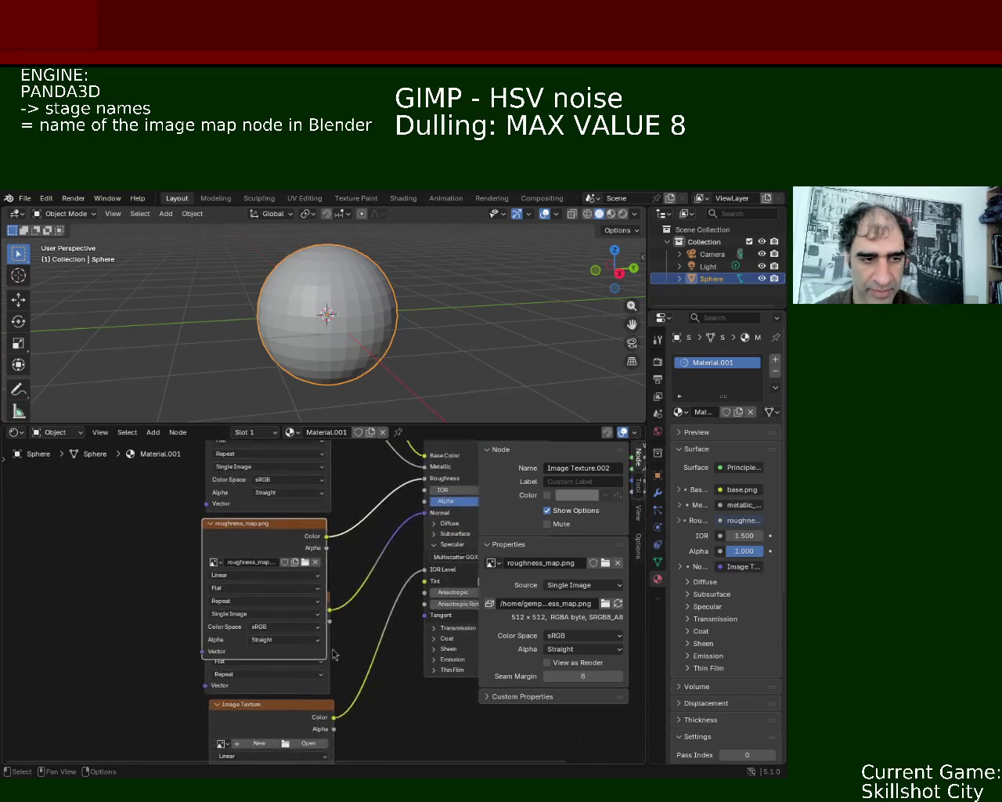
Step: Delete the leftover empty image texture nodes and paste copies of the roughness_map node
drag(323, 689, 313, 675)
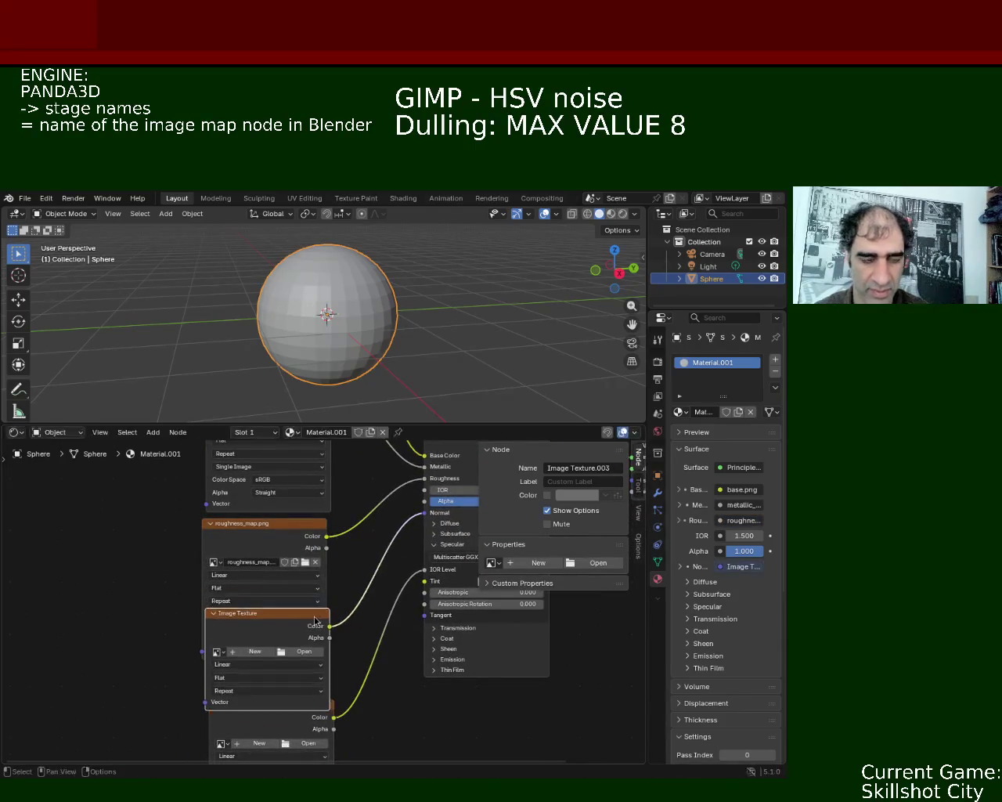
key(x)
click(298, 724)
key(x)
click(286, 565)
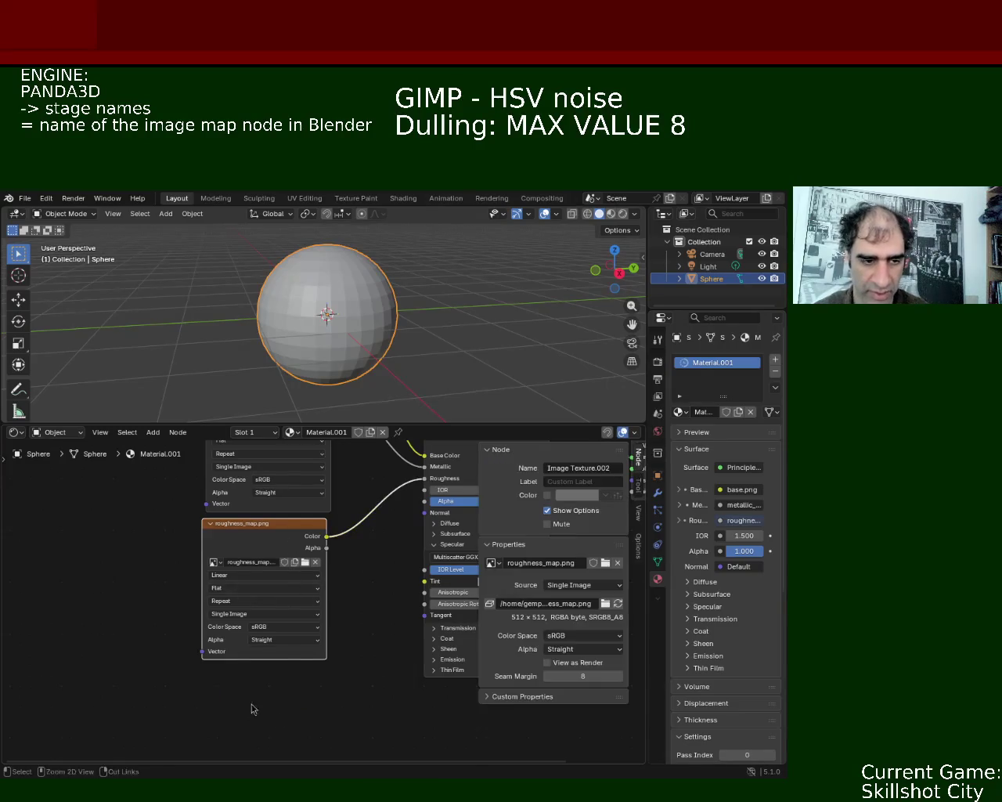
key(ctrl+c)
key(ctrl+v)
key(ctrl+v)
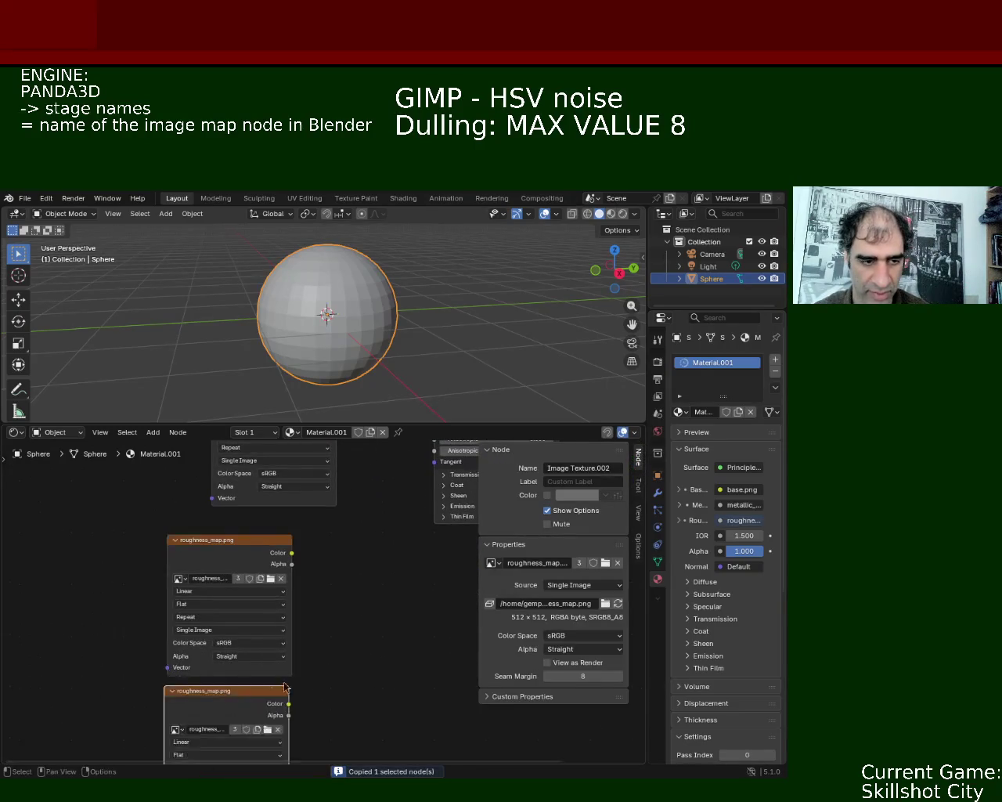
Step: Turn the pasted roughness_map copies into normal_map.png and SpecularMap.png texture nodes
middle_drag(313, 764, 171, 658)
key(ctrl+v)
middle_drag(244, 591, 335, 579)
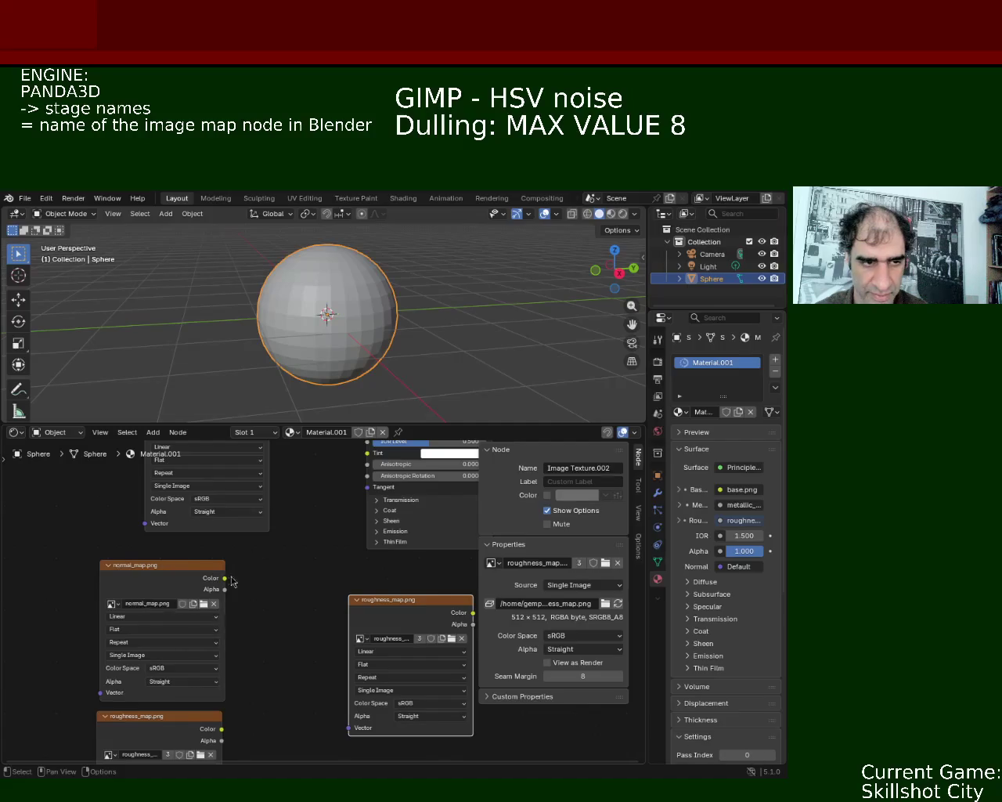
drag(179, 662, 224, 643)
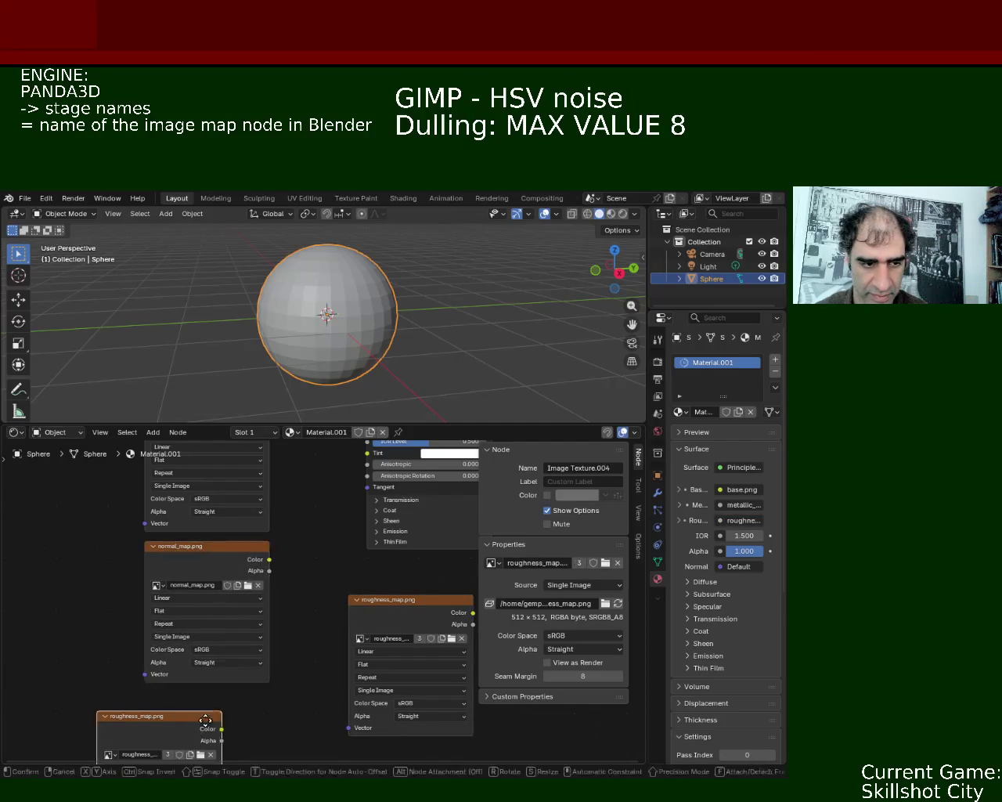
drag(205, 731, 249, 715)
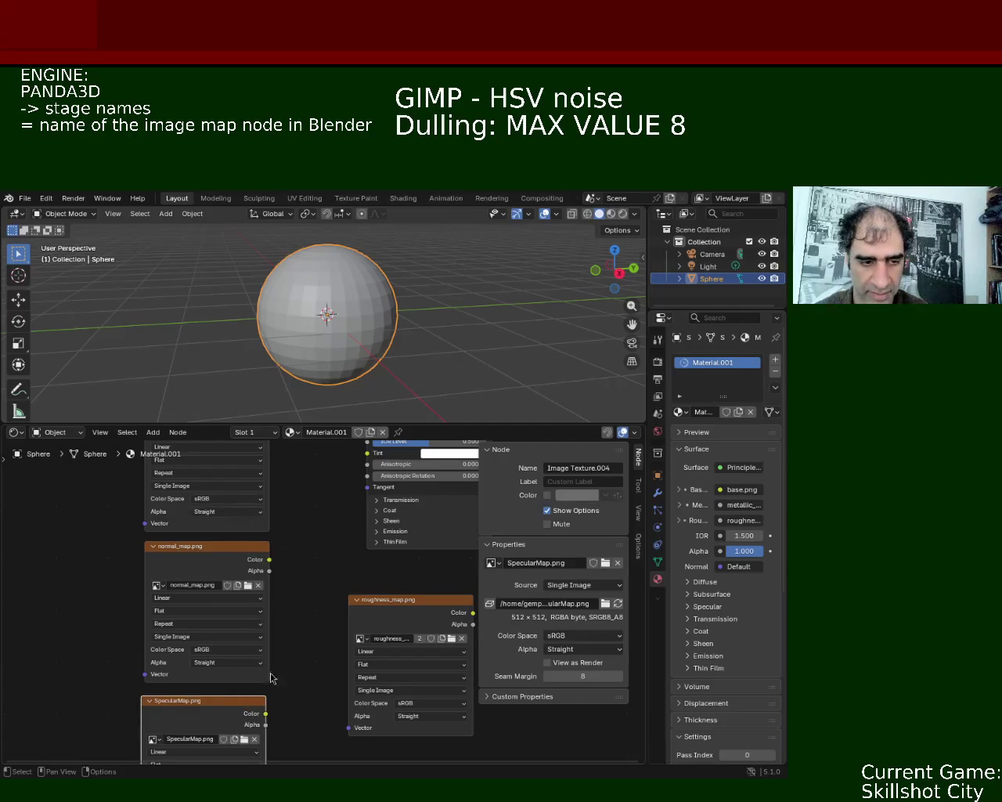
mouse_move(267, 715)
mouse_down()
mouse_move(264, 700)
mouse_move(342, 522)
mouse_up()
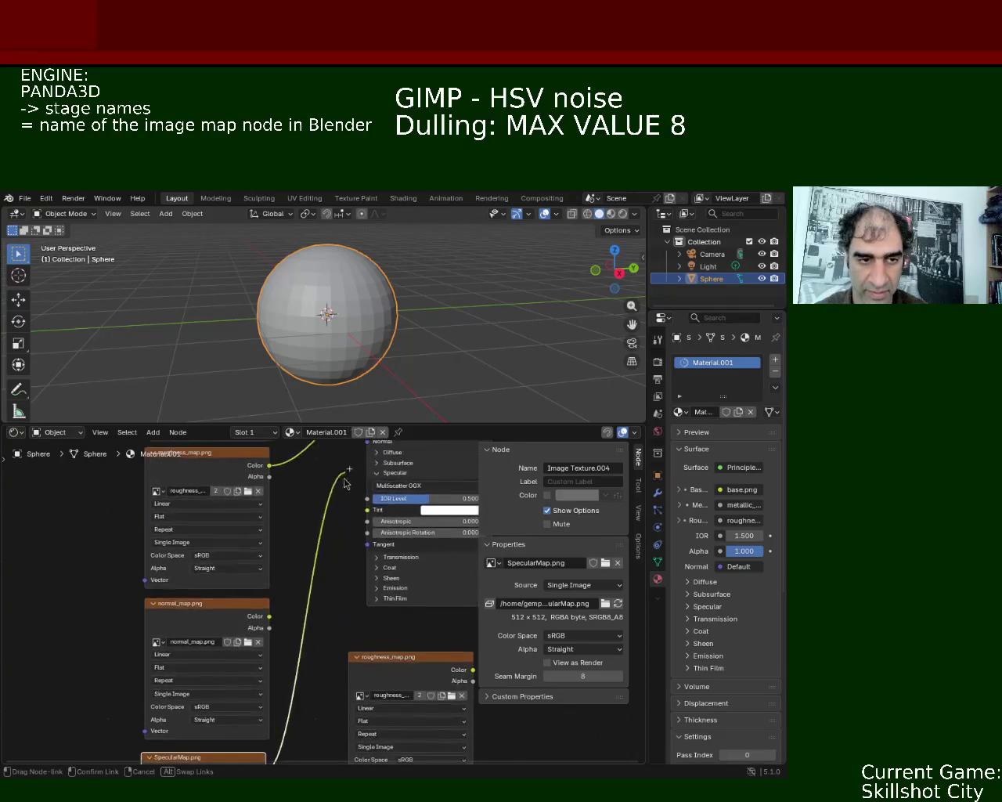
Step: Wire normal_map.png's Color output into the Principled BSDF's Normal input
drag(342, 523, 330, 632)
shift+scroll(331, 632, down, 1)
shift+scroll(331, 544, down, 1)
drag(271, 675, 288, 637)
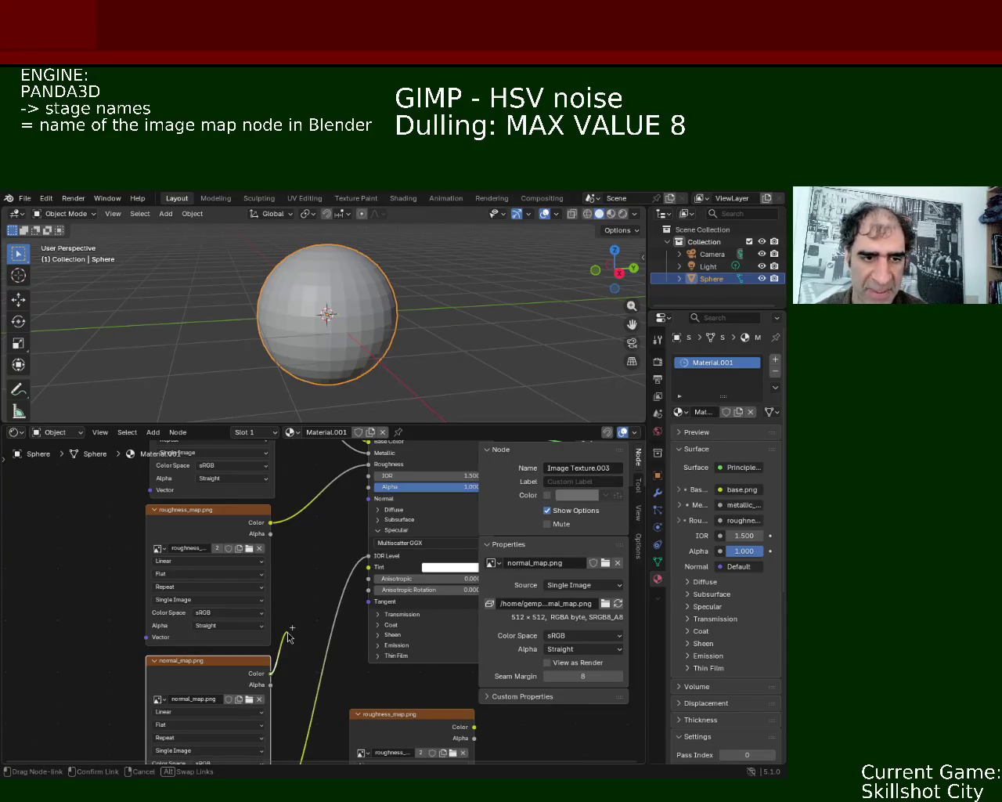
drag(288, 637, 344, 513)
mouse_move(316, 507)
middle_down()
mouse_move(164, 525)
mouse_move(158, 670)
middle_up()
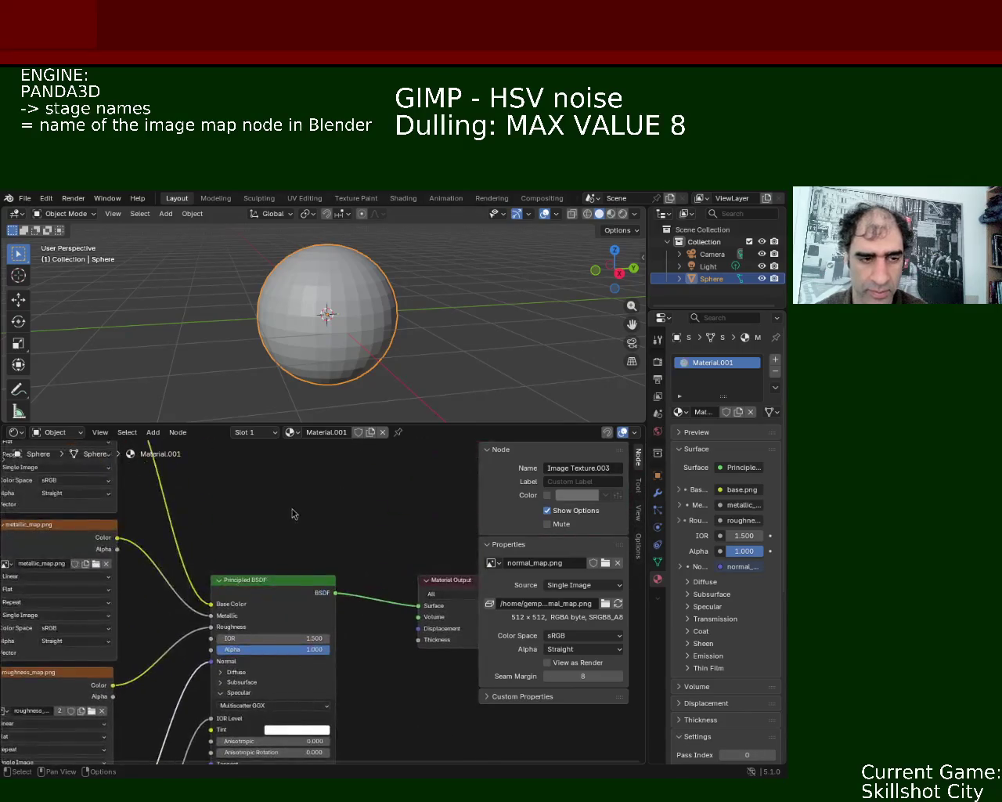
scroll(287, 499, down, 3)
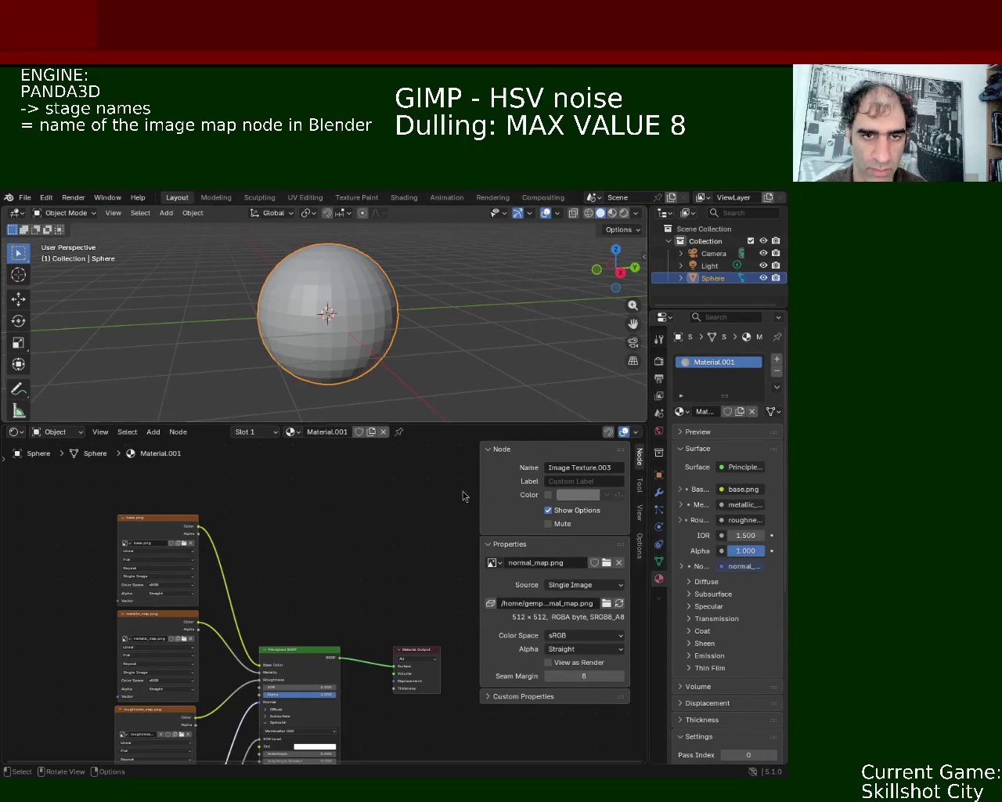
Step: Add an Ambient Occlusion node above the Principled BSDF via node search
scroll(305, 529, up, 2)
key(shift+a)
click(270, 519)
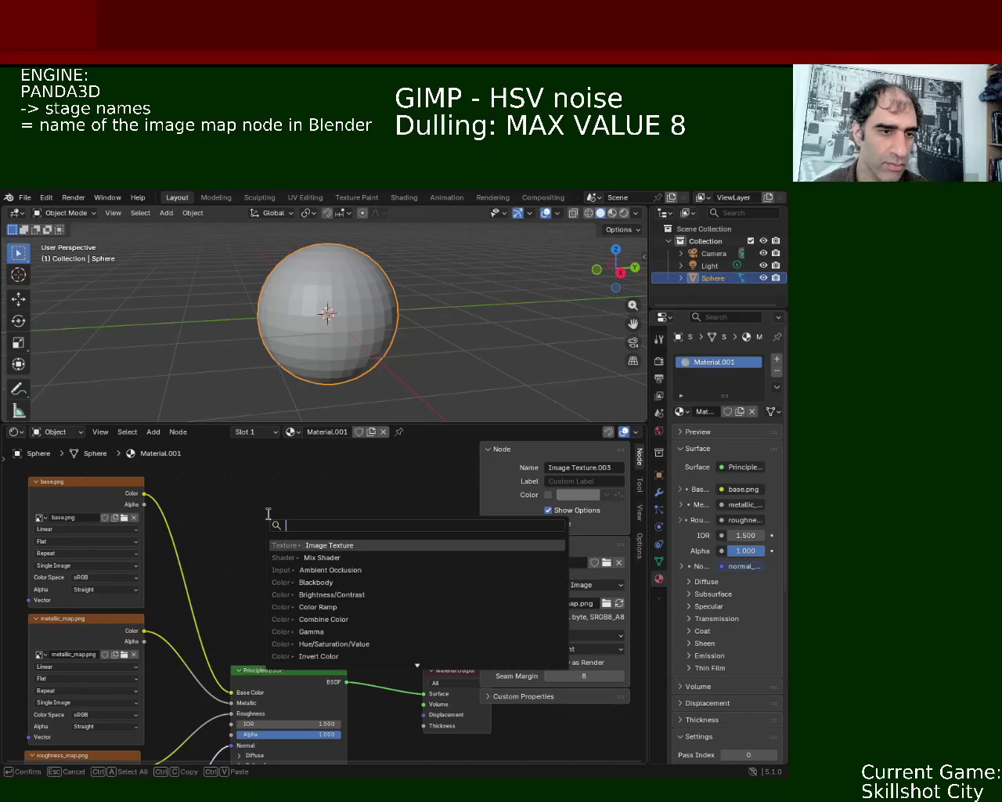
text(tex)
key(BackSpace)
key(BackSpace)
key(BackSpace)
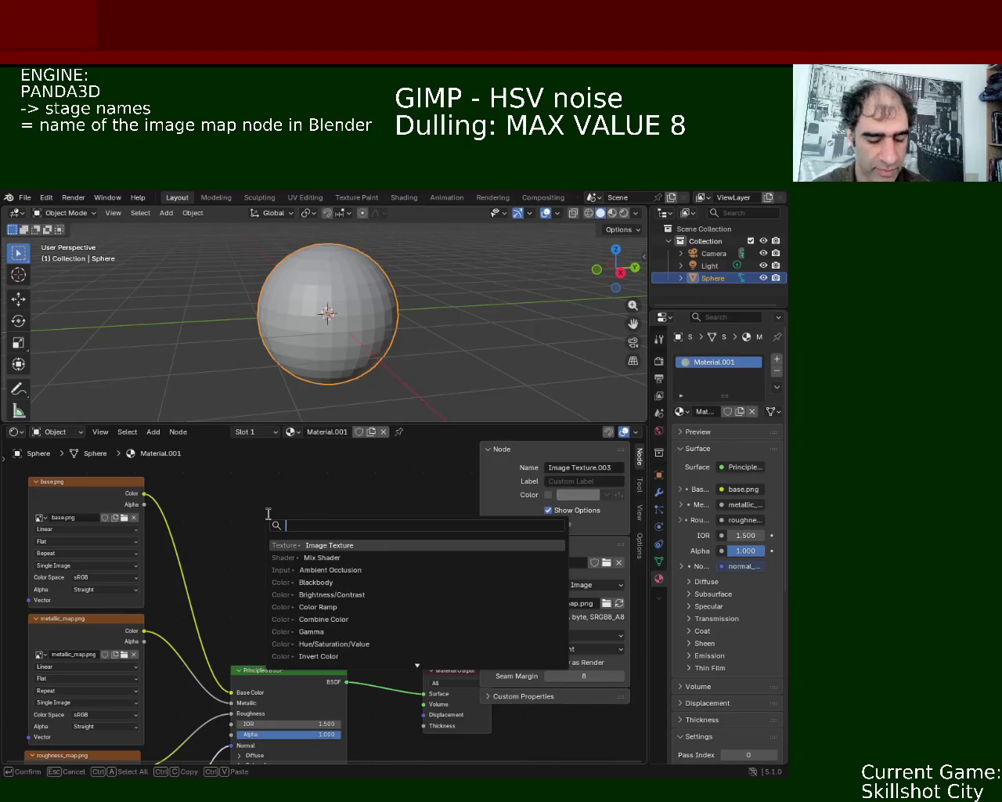
text(ab)
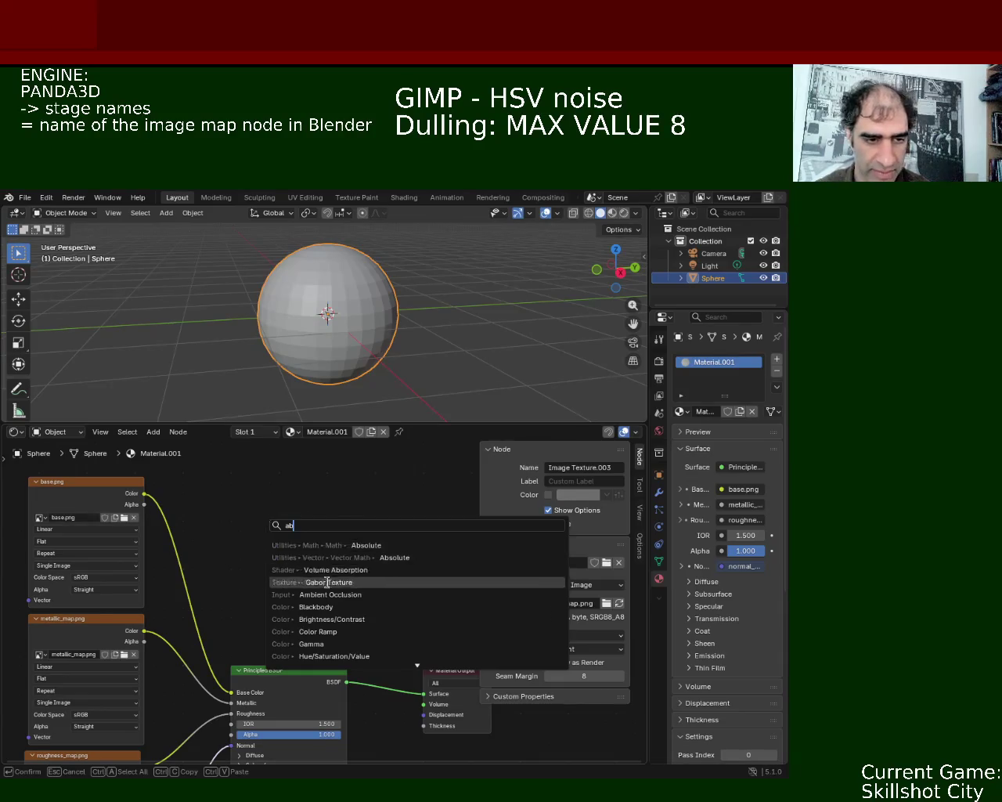
click(300, 595)
click(234, 489)
Step: Add a Mix Shader and feed the Ambient Occlusion Color into its Factor
key(shift+a)
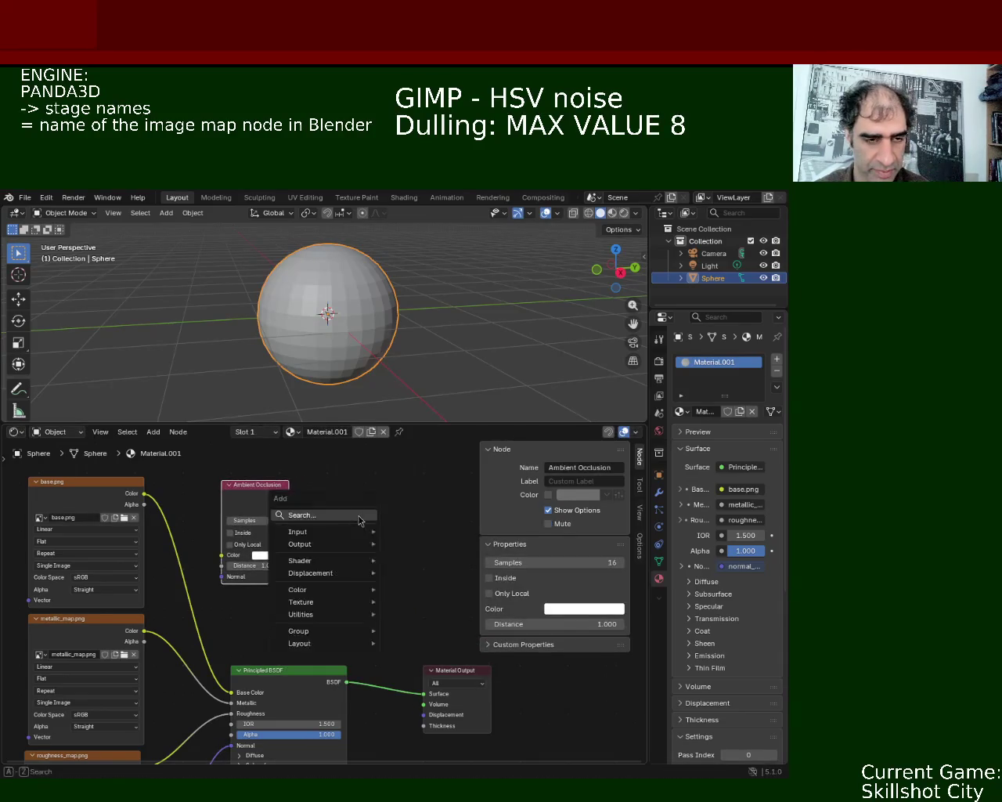
click(358, 520)
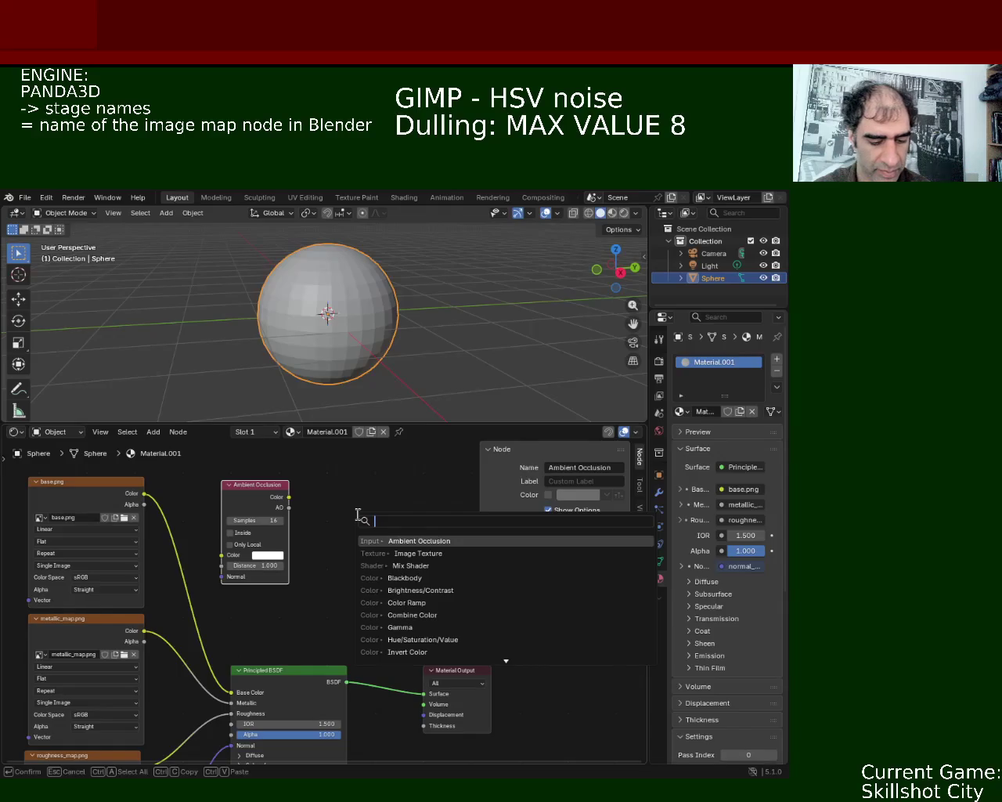
text(mix)
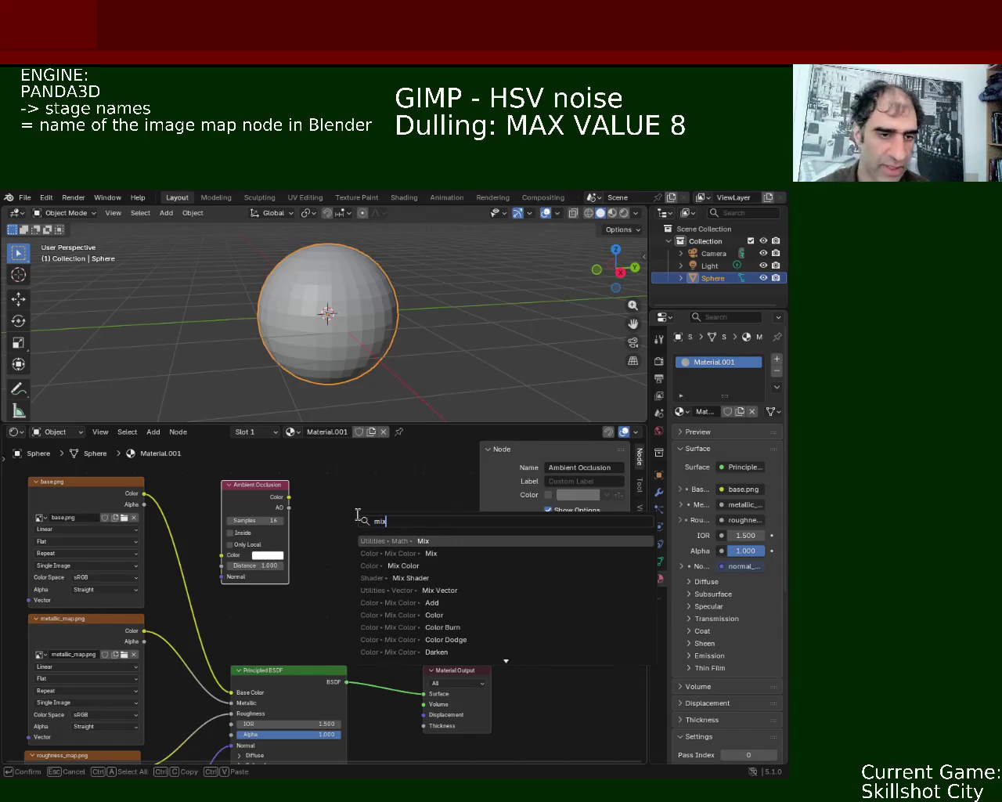
key(Down)
key(Down)
key(Return)
click(381, 548)
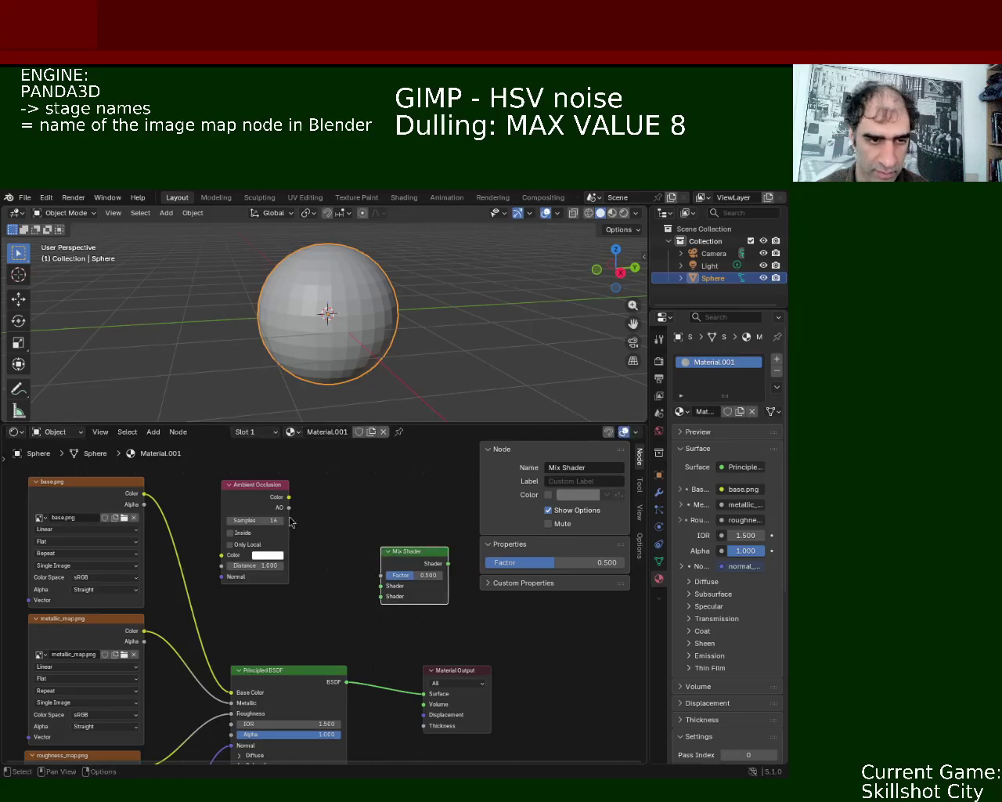
drag(289, 497, 382, 575)
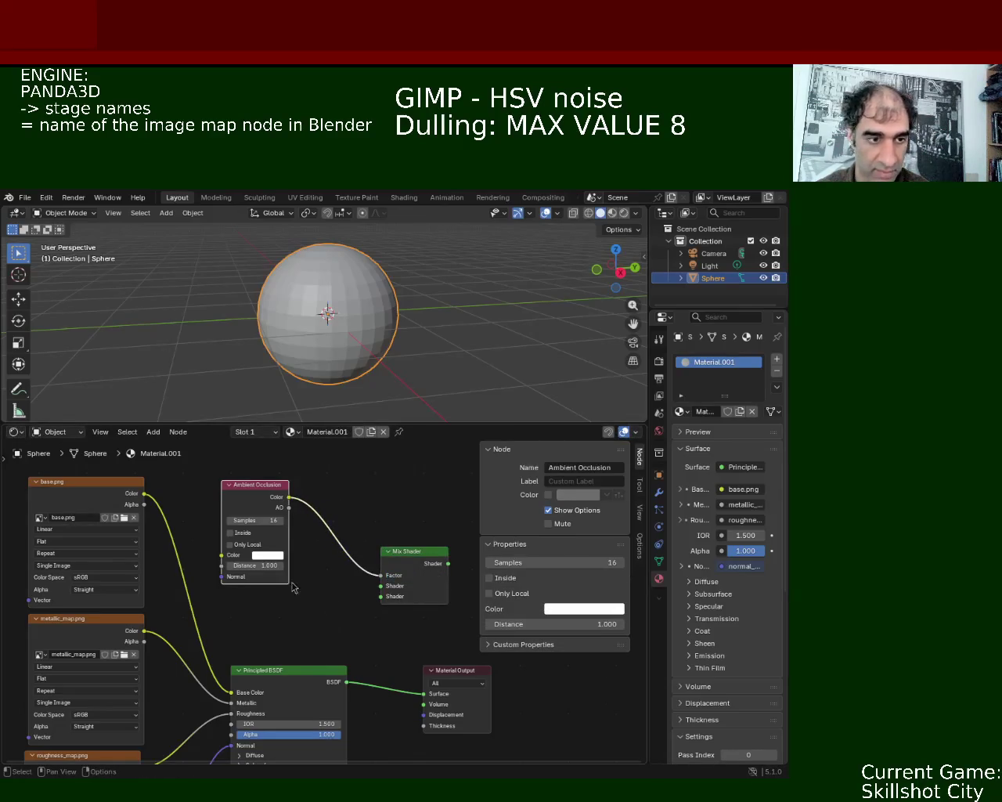
Step: Set the Ambient Occlusion node's colour to black by dragging Value to 0
click(268, 556)
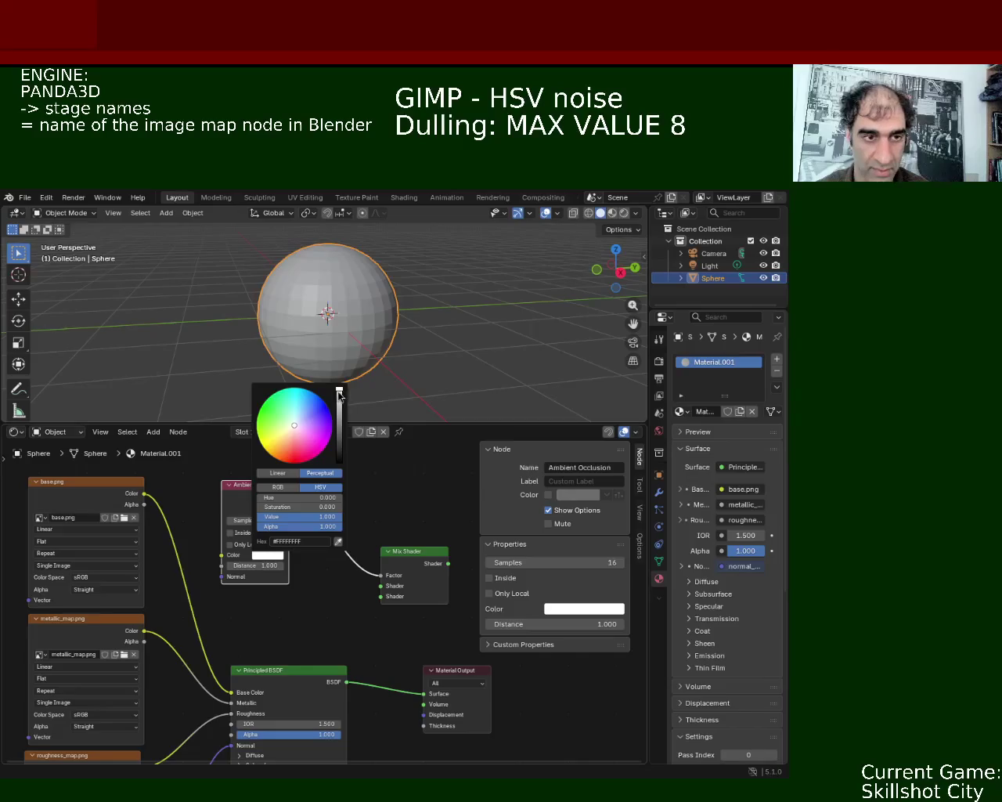
drag(339, 395, 339, 462)
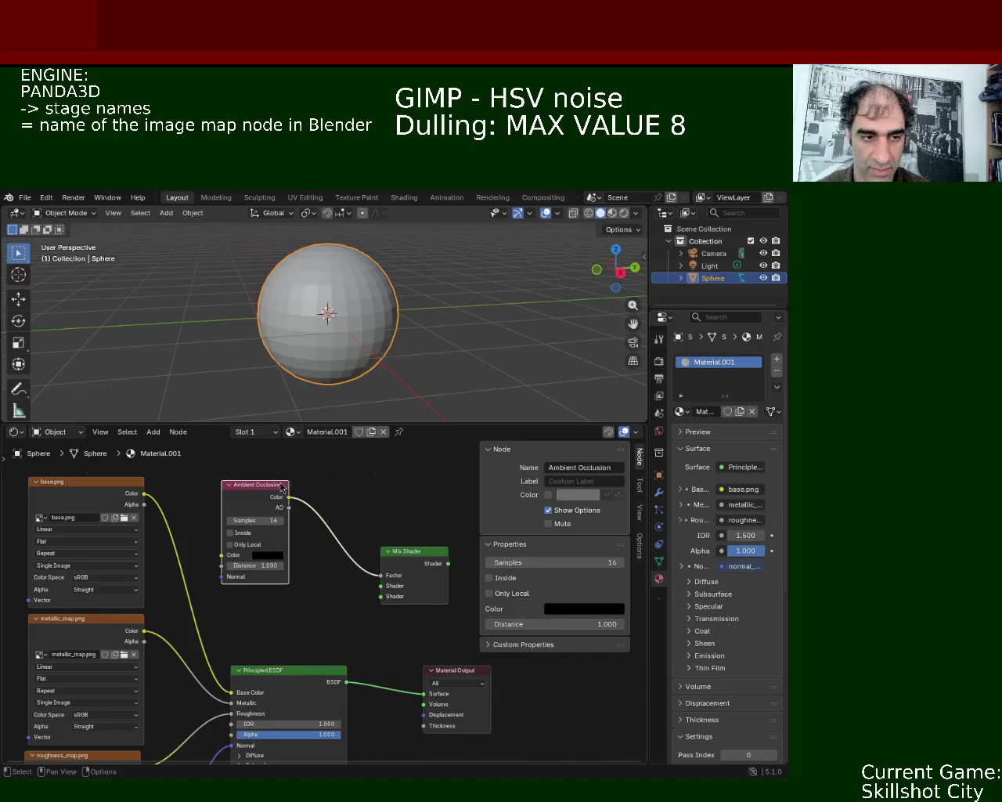
mouse_move(367, 614)
middle_down()
mouse_move(365, 562)
mouse_move(365, 672)
mouse_move(257, 649)
middle_up()
mouse_move(117, 559)
ctrl+middle_down()
mouse_move(166, 589)
mouse_move(338, 550)
ctrl+middle_up()
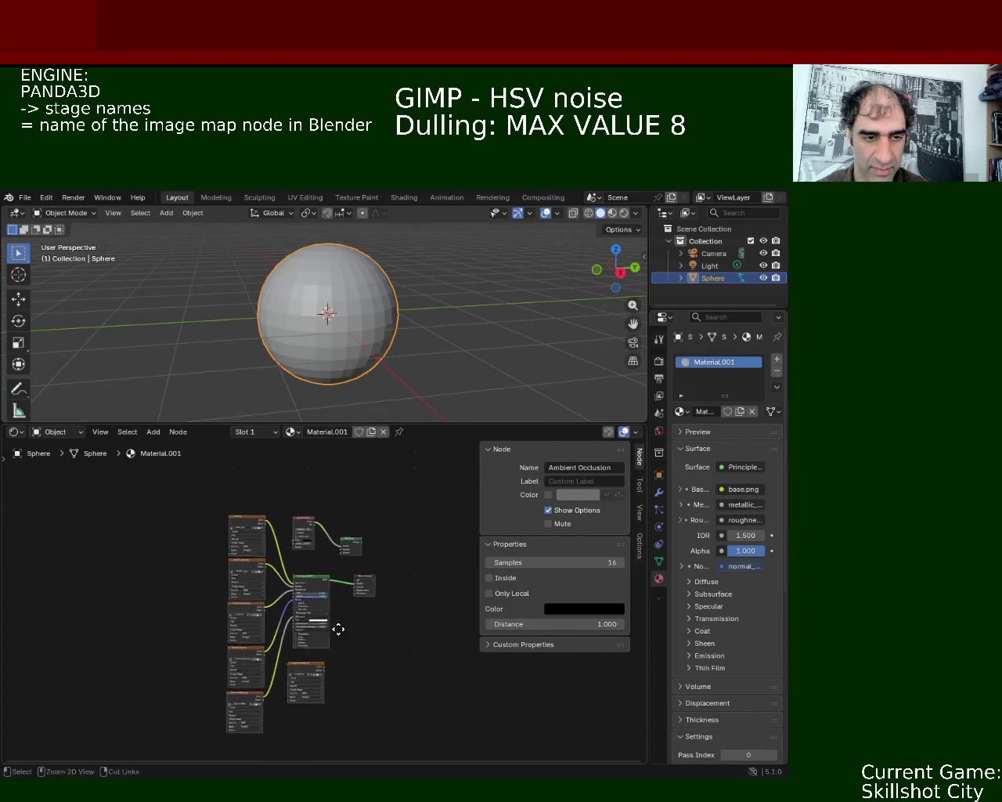
Step: Position the Mix Shader near the output and disconnect Principled BSDF from Material Output
drag(348, 510, 374, 506)
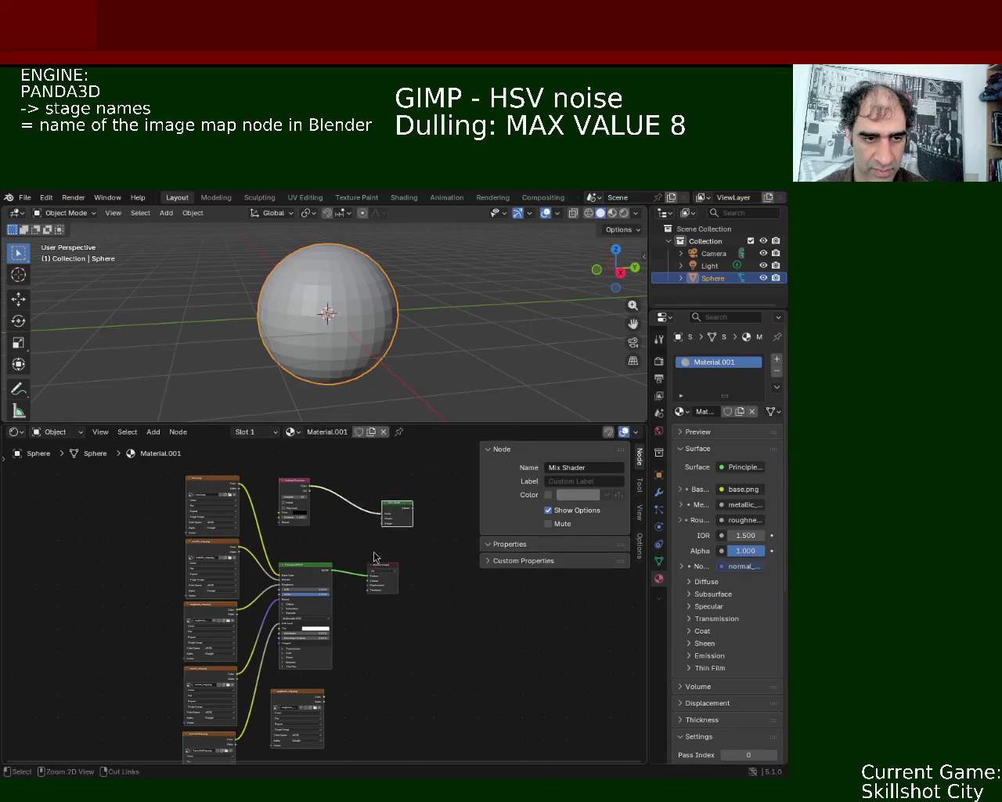
scroll(375, 506, up, 2)
middle_drag(374, 506, 341, 542)
scroll(341, 542, up, 2)
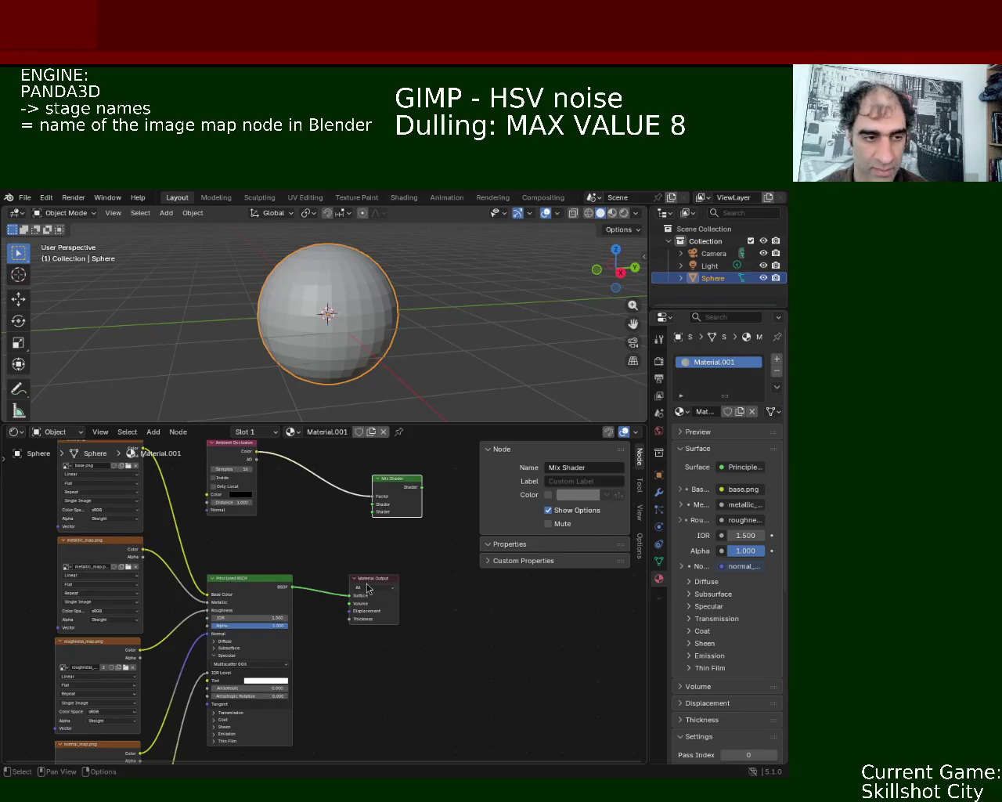
drag(352, 597, 316, 588)
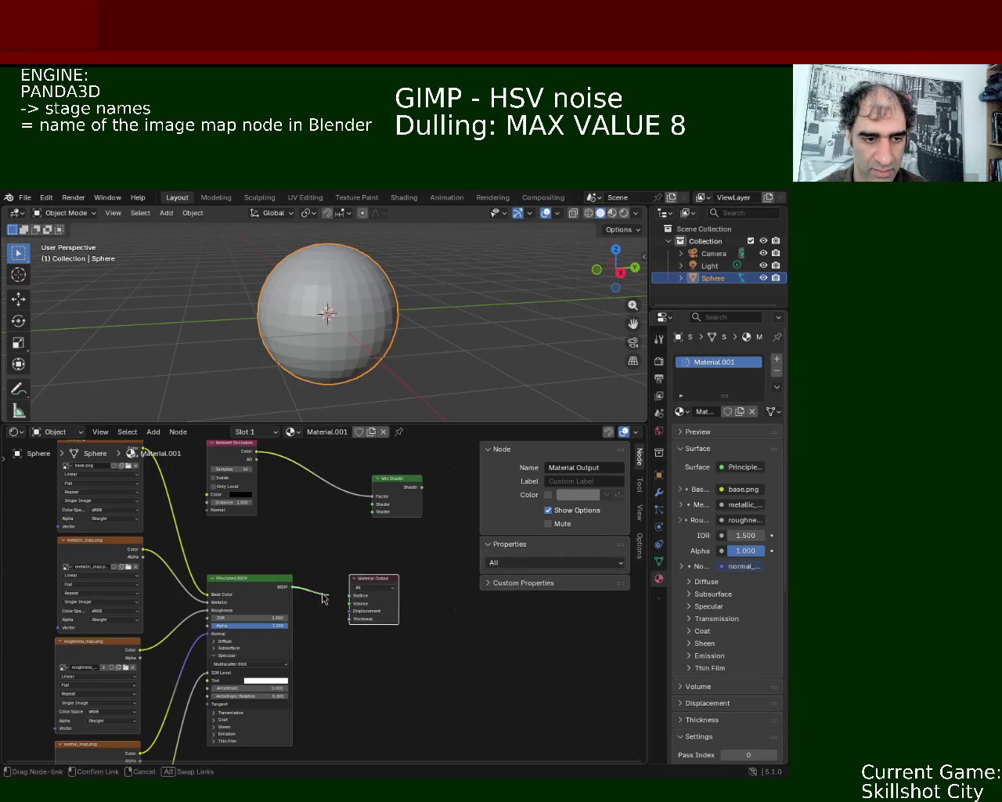
click(380, 587)
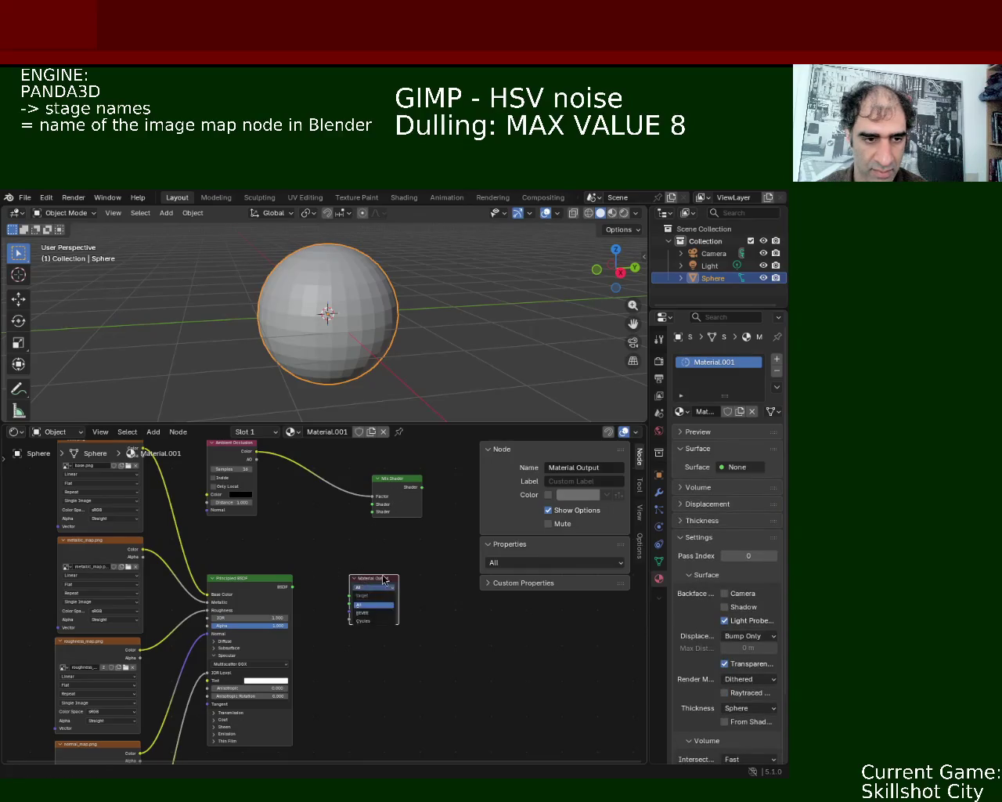
middle_drag(320, 629, 331, 551)
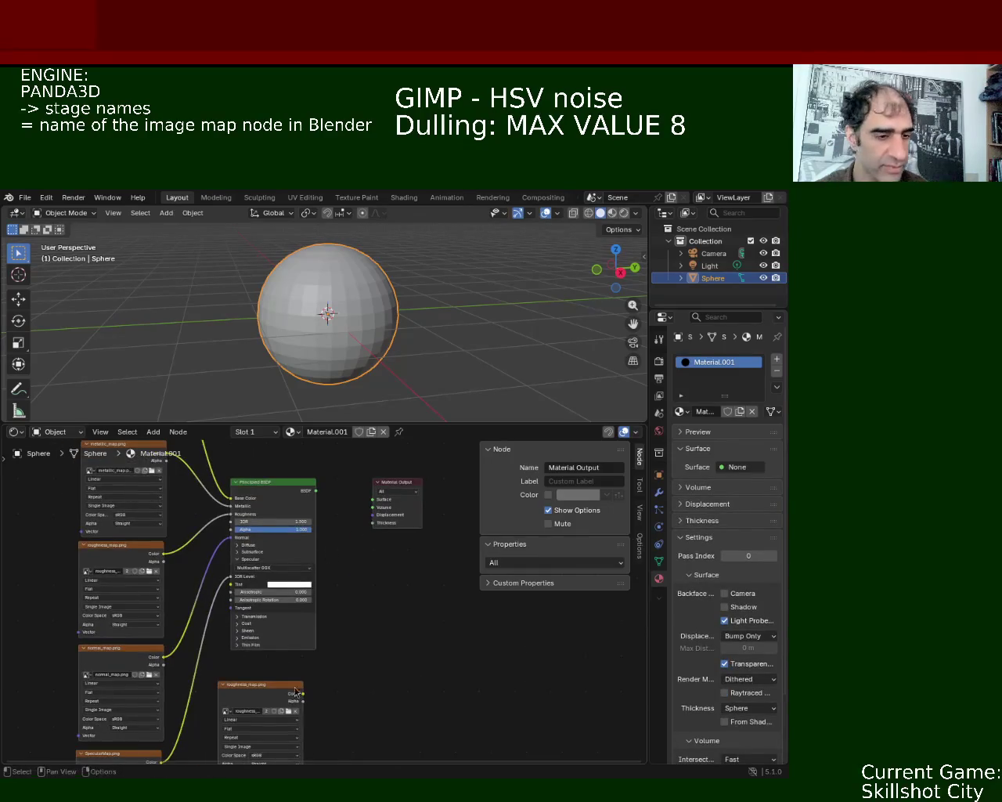
Step: Link the spare image and Principled BSDF into the Mix Shader, feeding Material Output
drag(298, 699, 395, 522)
drag(315, 597, 397, 515)
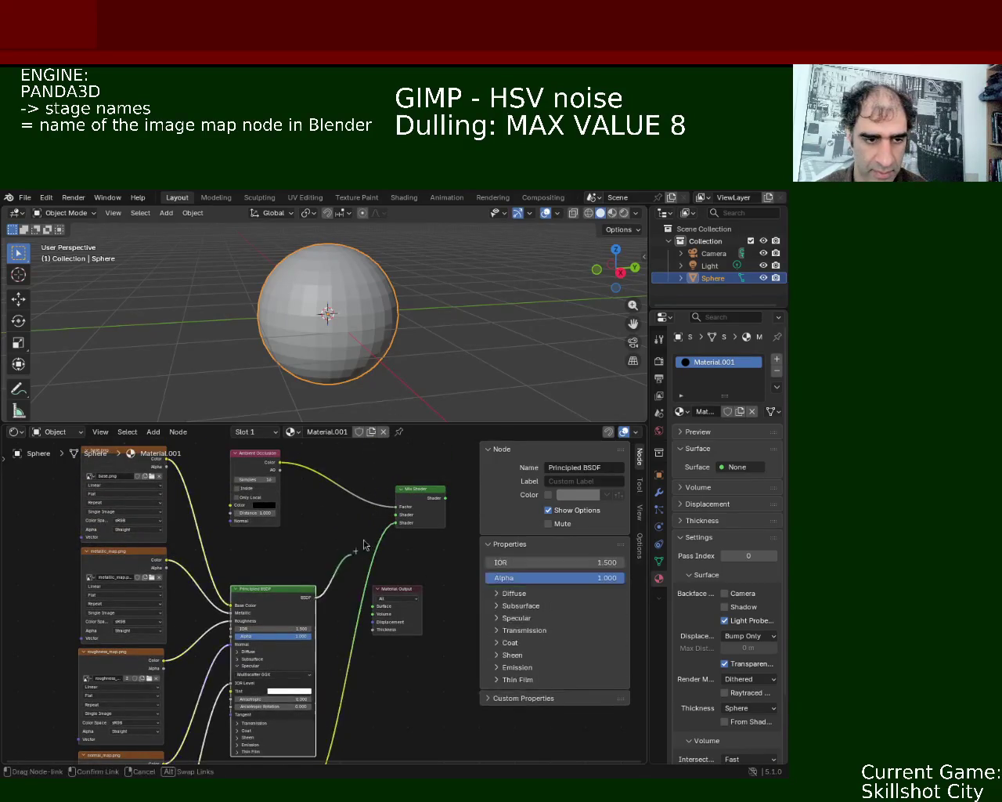
drag(401, 588, 473, 609)
mouse_move(382, 518)
mouse_down()
mouse_move(356, 568)
mouse_move(333, 575)
mouse_up()
mouse_move(475, 631)
mouse_down()
mouse_move(412, 587)
mouse_move(383, 586)
mouse_up()
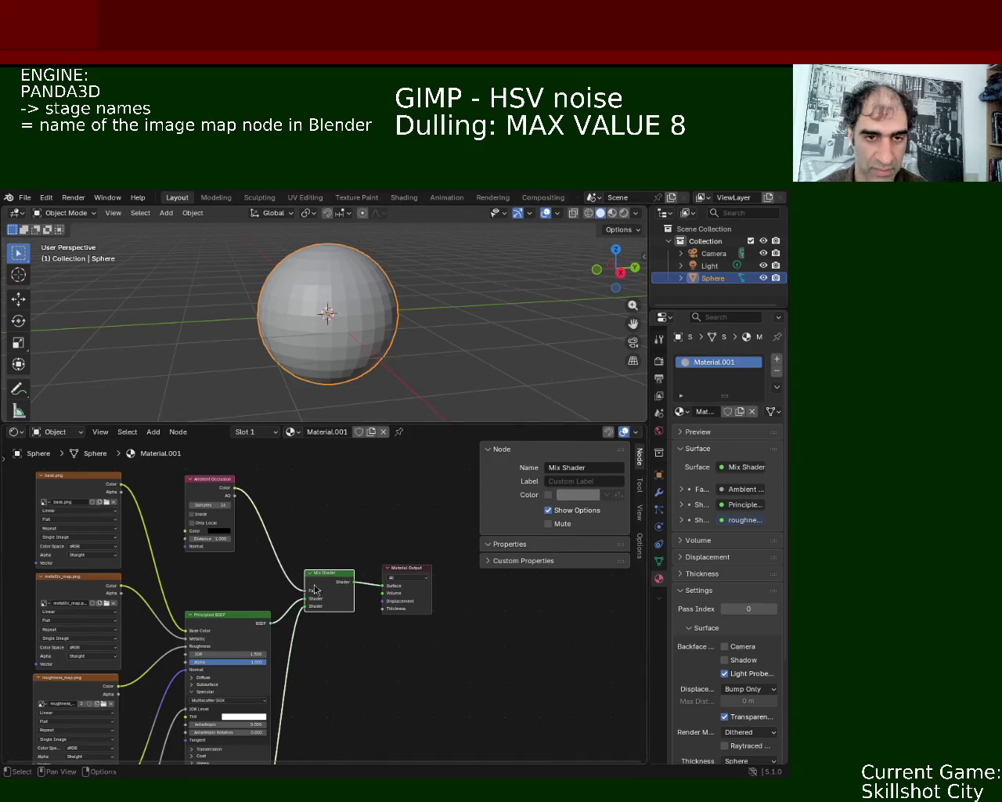
Step: Open ao_map.png in the spare image texture node in place of roughness_map
scroll(235, 595, up, 2)
mouse_move(156, 619)
middle_down()
mouse_move(171, 542)
mouse_move(189, 622)
middle_up()
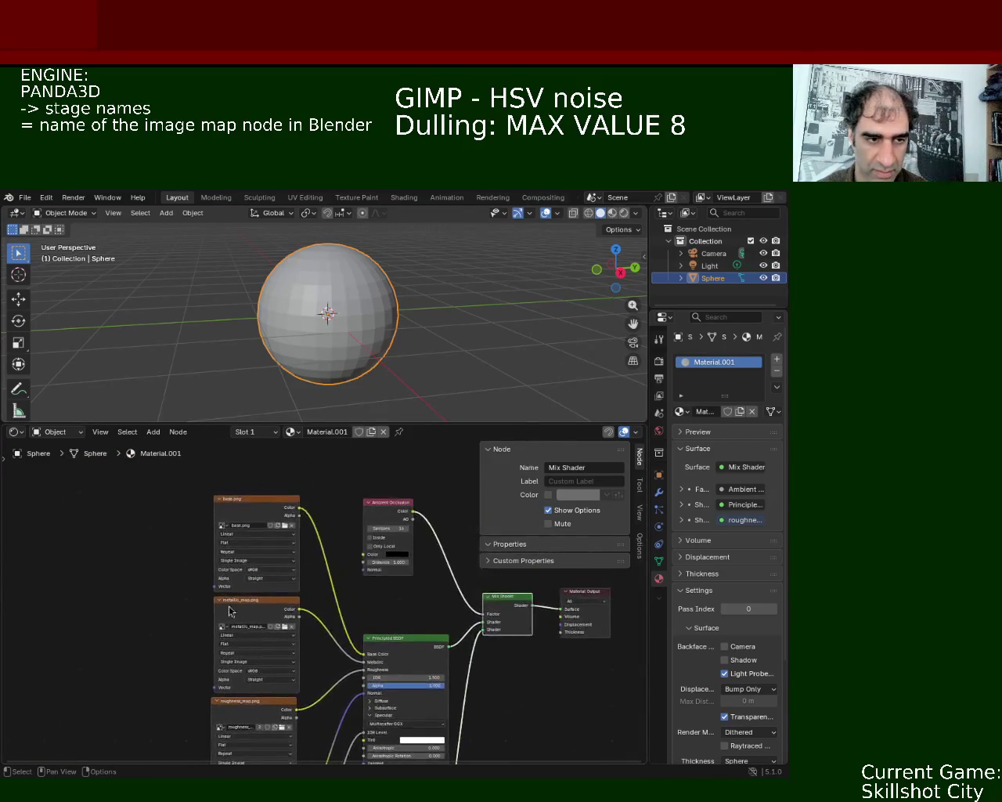
scroll(351, 636, down, 4)
scroll(331, 546, down, 4)
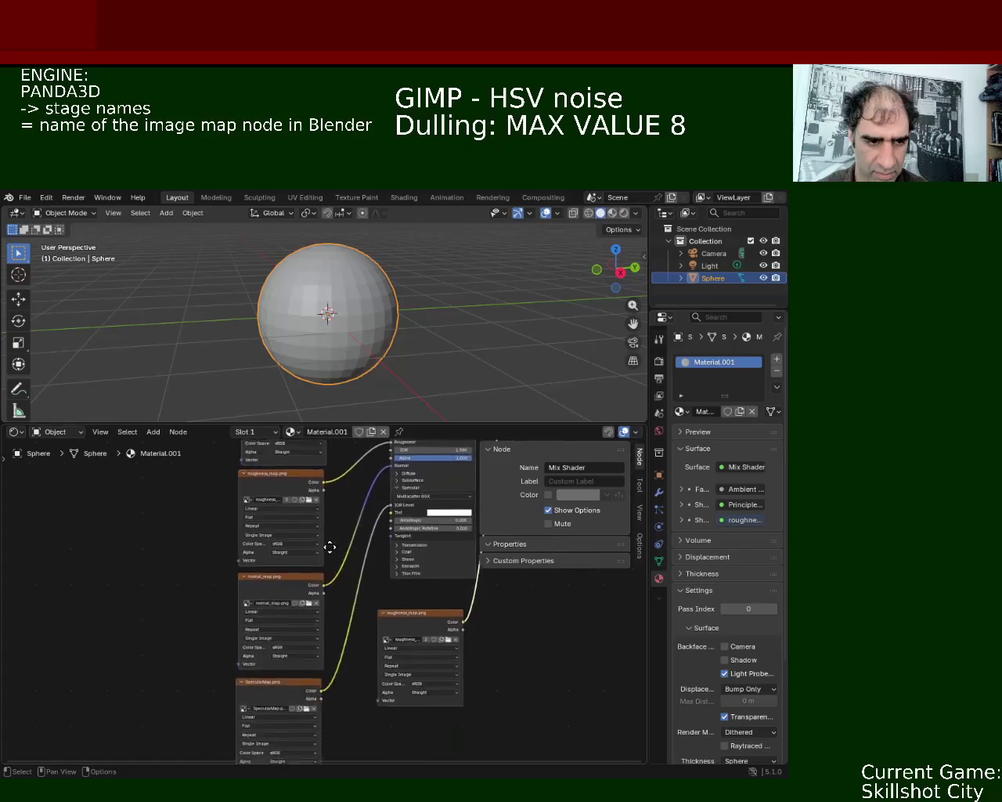
mouse_move(342, 685)
middle_down()
mouse_move(363, 592)
mouse_move(268, 626)
middle_up()
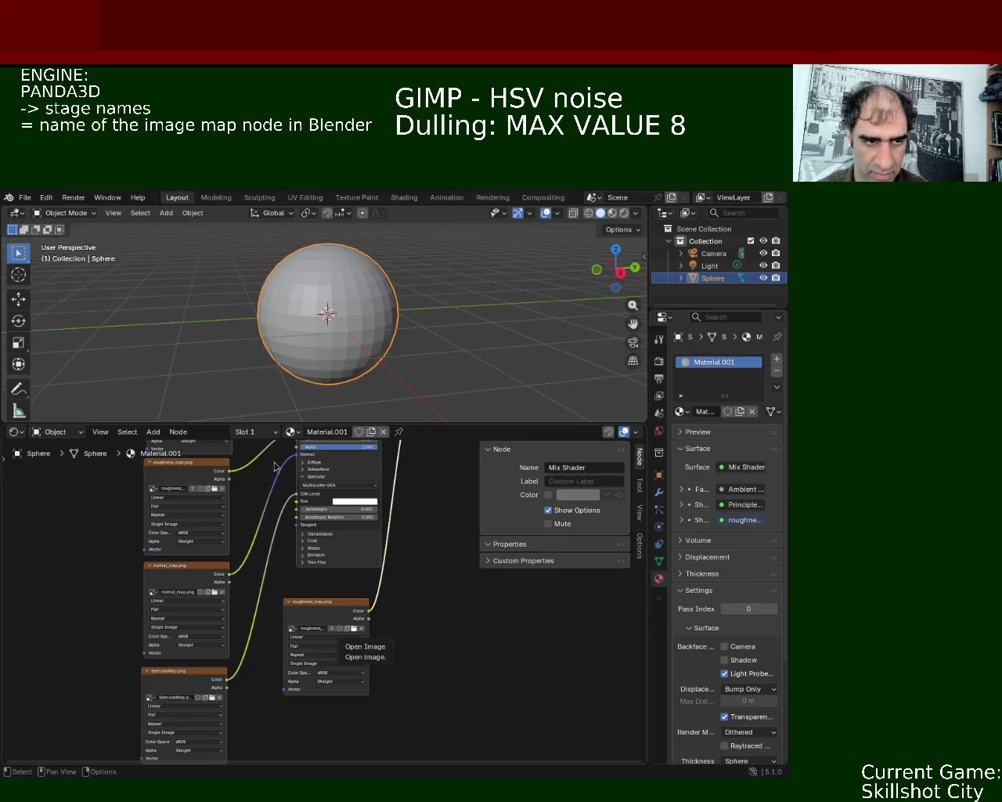
middle_drag(439, 584, 349, 733)
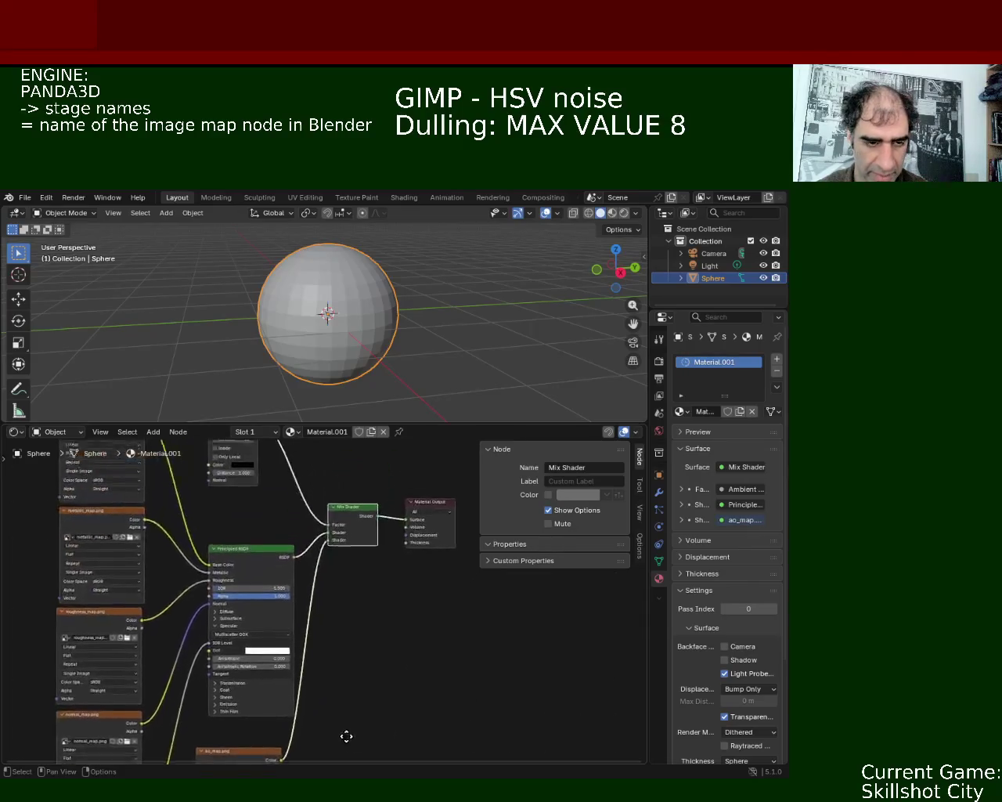
Step: Switch the viewport to Material Preview shading and orbit around the textured sphere
click(612, 213)
click(396, 330)
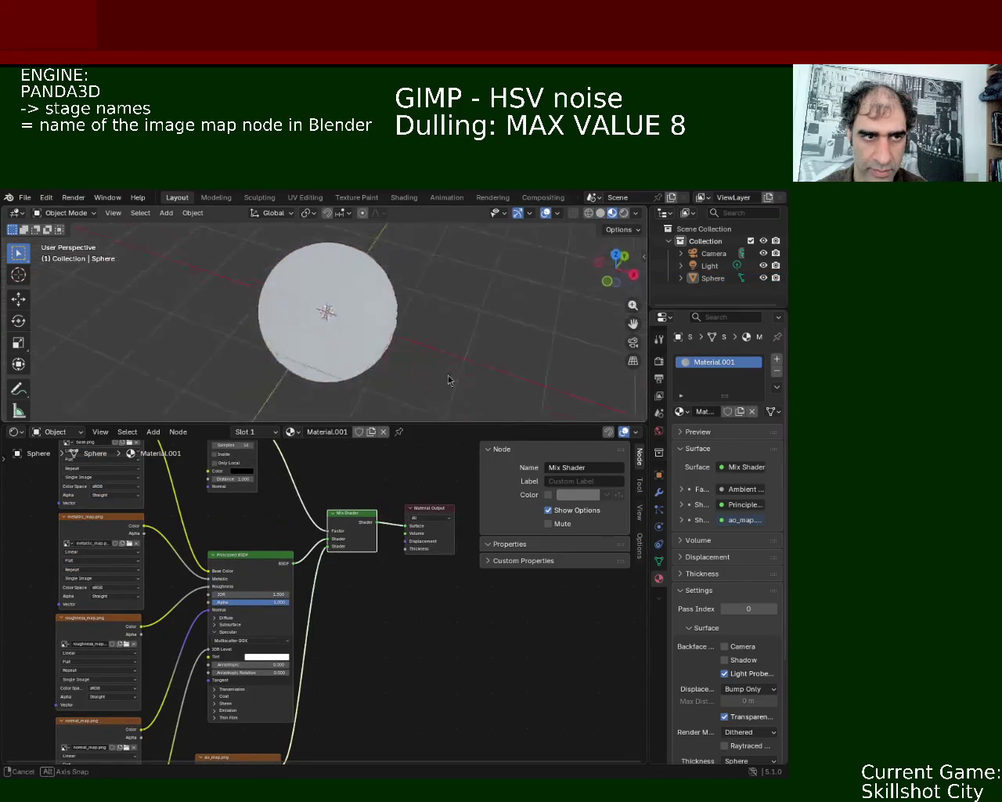
scroll(350, 327, up, 6)
scroll(356, 276, up, 3)
mouse_move(355, 281)
middle_down()
mouse_move(360, 315)
mouse_move(298, 321)
mouse_move(313, 309)
middle_up()
scroll(365, 356, down, 5)
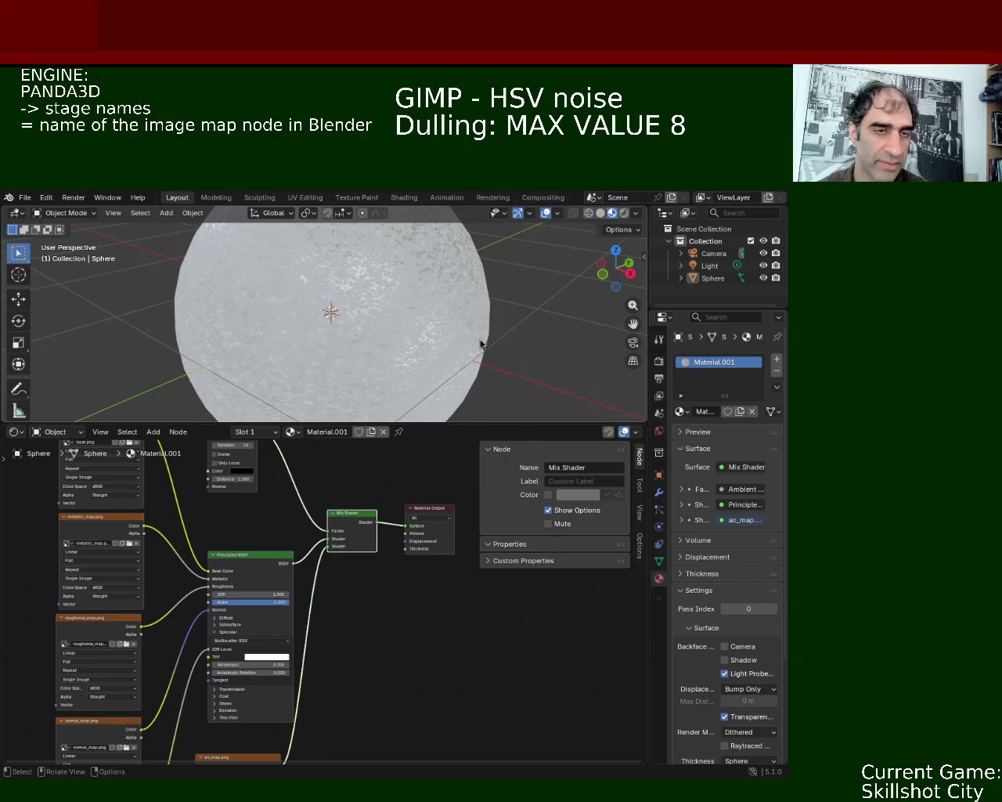
Step: Enlarge the 3D viewport over the node editor and orbit to inspect the sphere's surface
drag(407, 424, 407, 582)
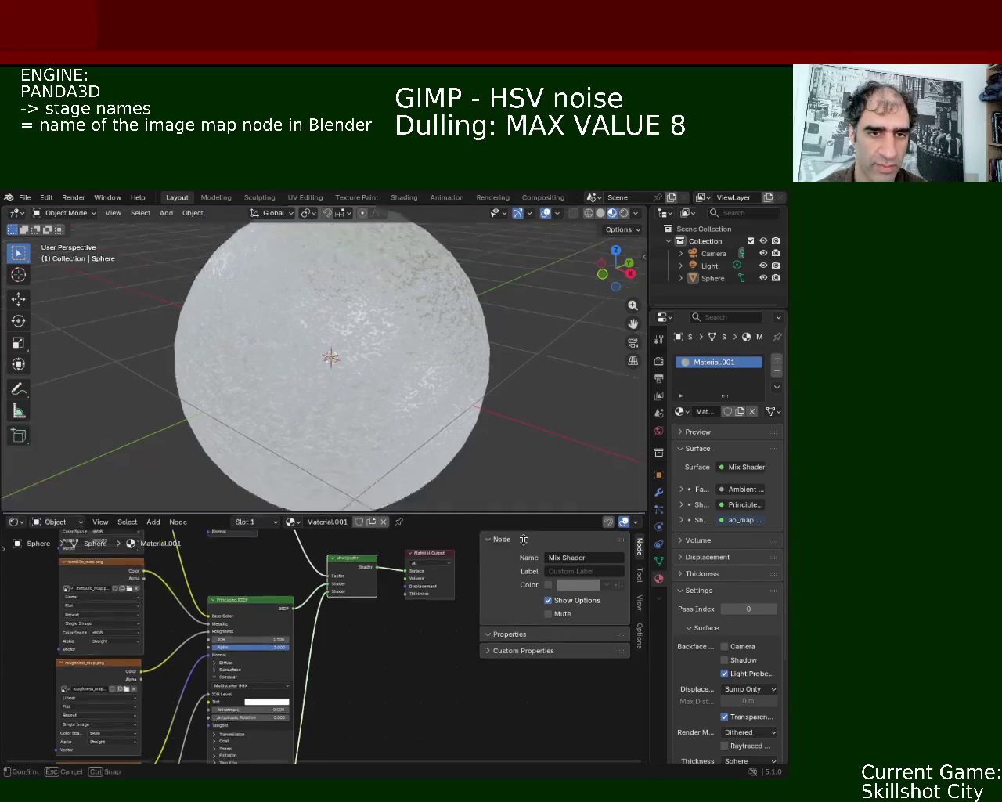
mouse_move(407, 548)
middle_down()
mouse_move(389, 506)
mouse_move(416, 385)
mouse_move(470, 376)
mouse_move(486, 357)
mouse_move(427, 292)
middle_up()
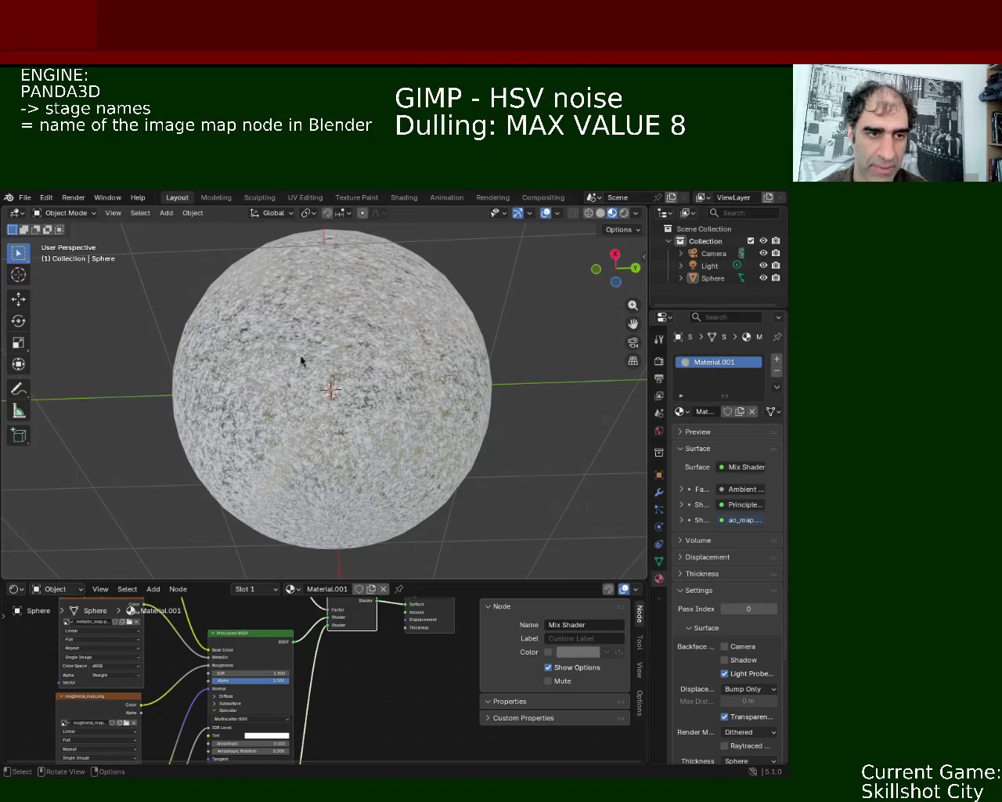
mouse_move(345, 346)
ctrl+middle_down()
mouse_move(347, 325)
mouse_move(380, 400)
mouse_move(414, 386)
mouse_move(418, 374)
mouse_move(370, 356)
mouse_move(376, 315)
mouse_move(376, 332)
mouse_move(431, 347)
mouse_move(425, 370)
mouse_move(423, 353)
mouse_move(435, 368)
ctrl+middle_up()
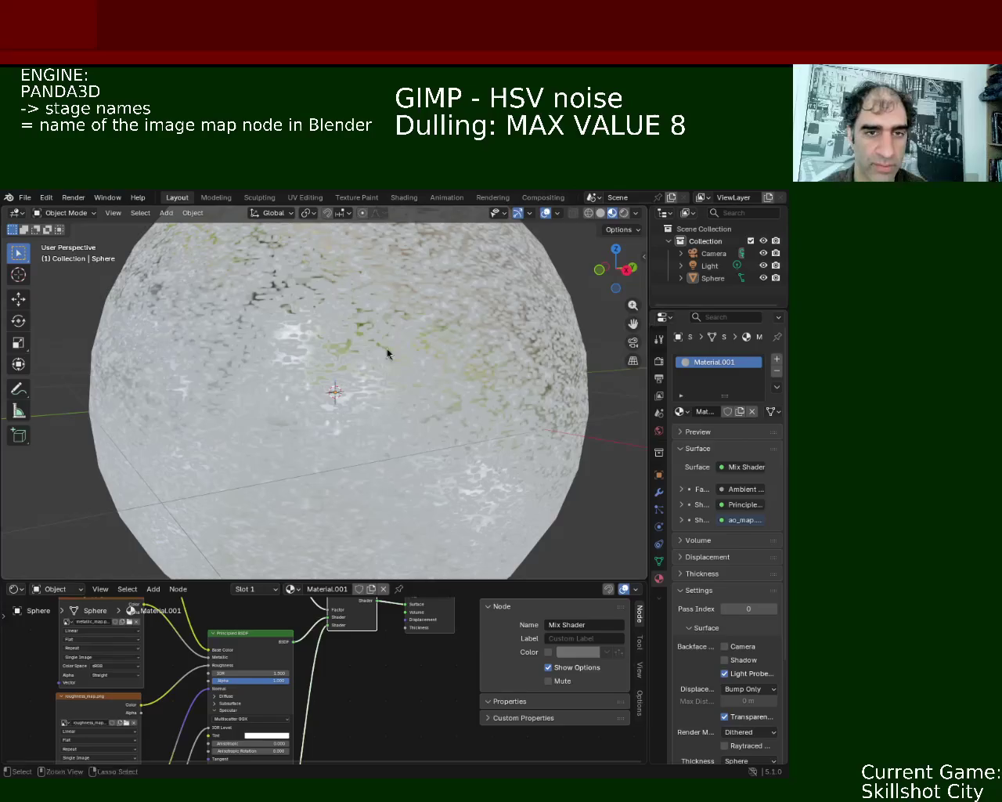
scroll(412, 395, down, 5)
mouse_move(412, 395)
middle_down()
mouse_move(383, 317)
mouse_move(410, 416)
mouse_move(329, 389)
mouse_move(467, 336)
mouse_move(491, 417)
mouse_move(466, 328)
middle_up()
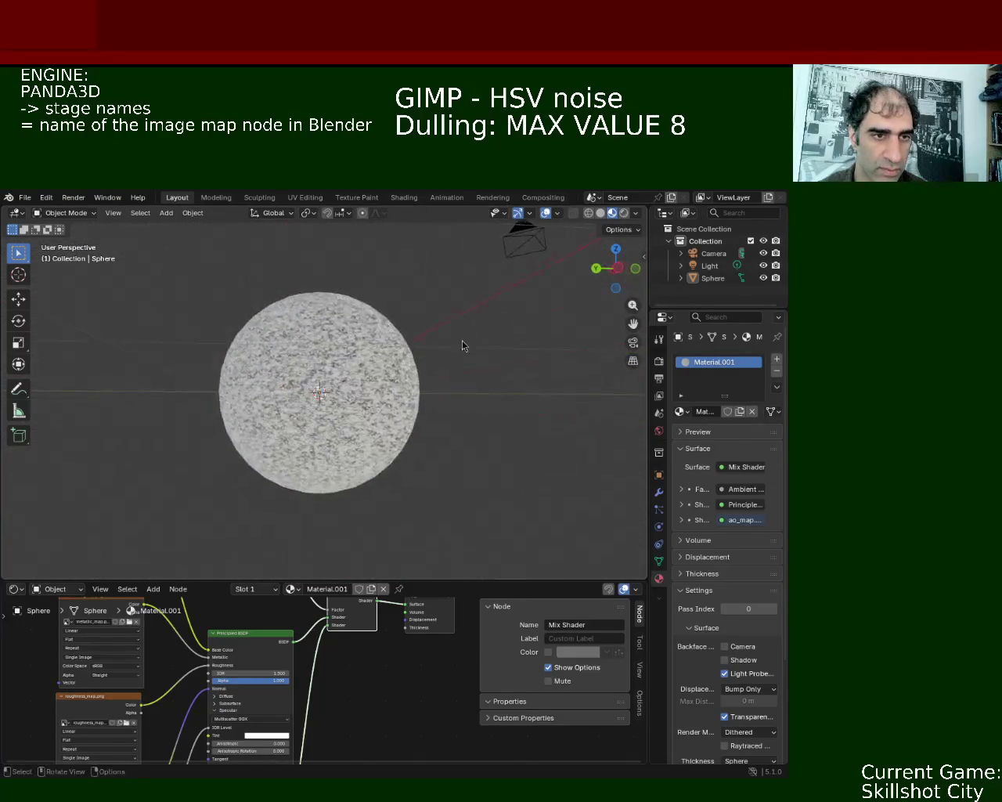
Step: Delete the Camera and Light objects in the Outliner, then select the Sphere
key(a)
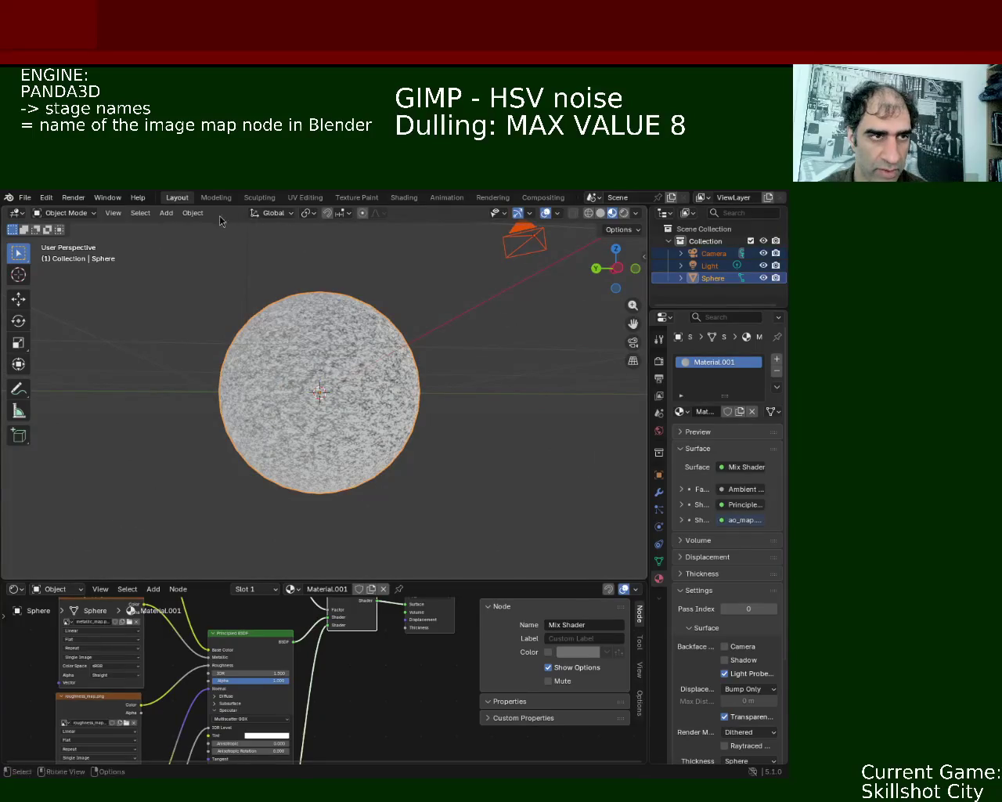
click(710, 265)
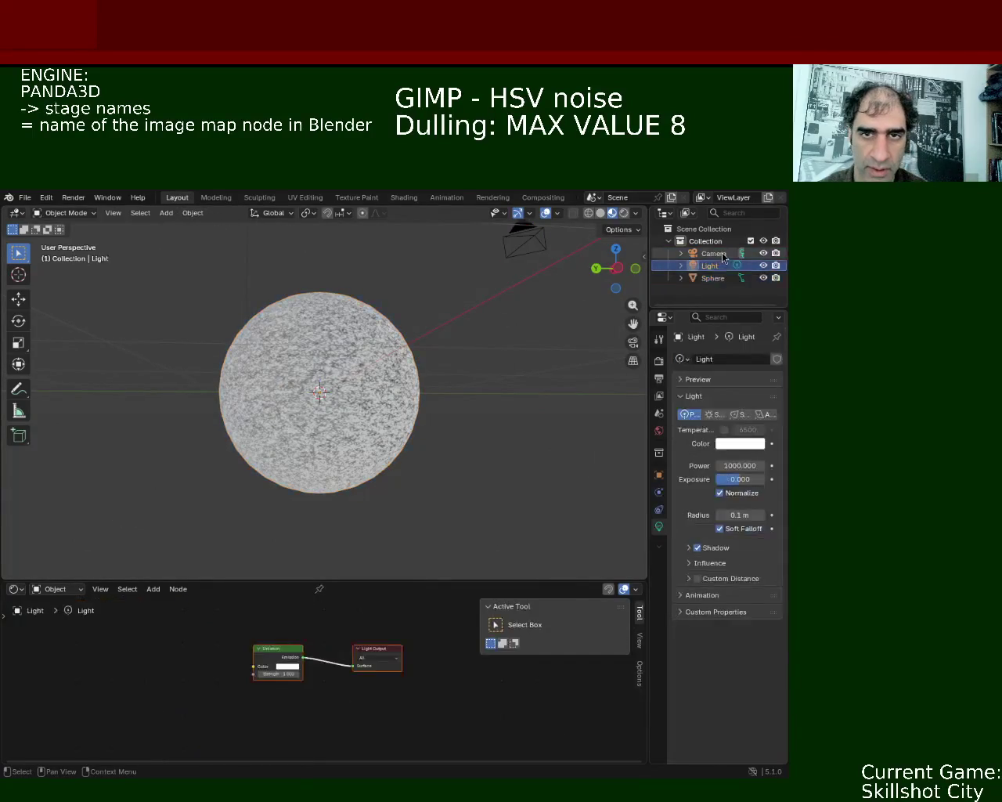
click(712, 253)
key(Delete)
click(709, 253)
key(Delete)
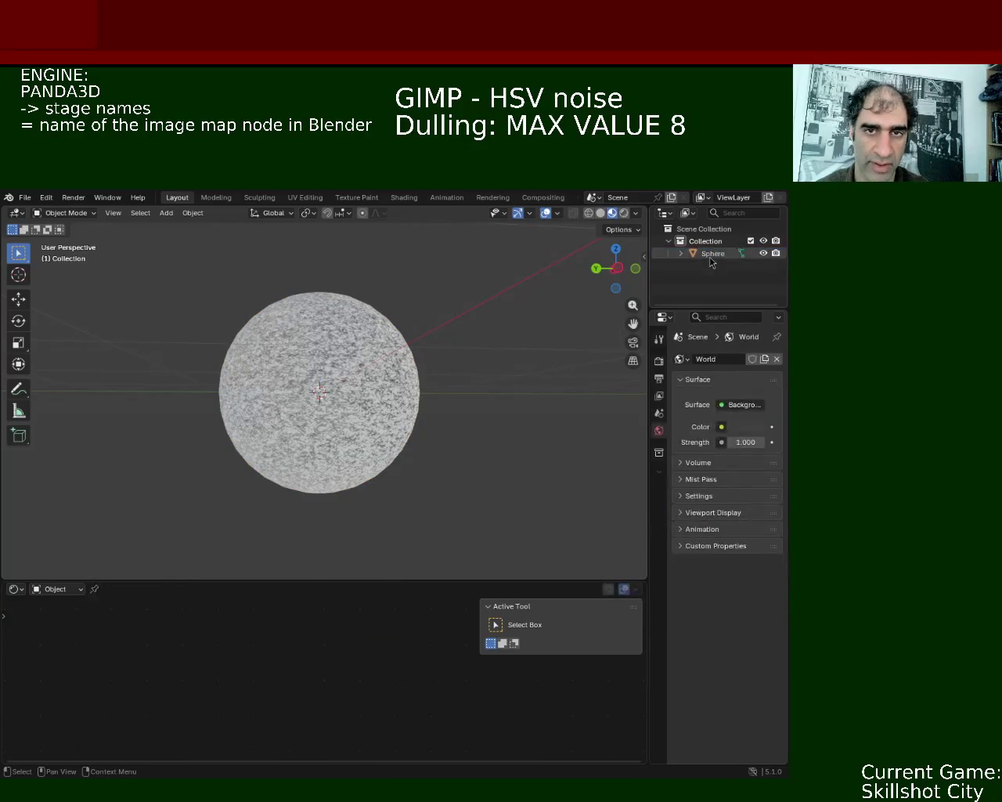
click(713, 253)
click(188, 215)
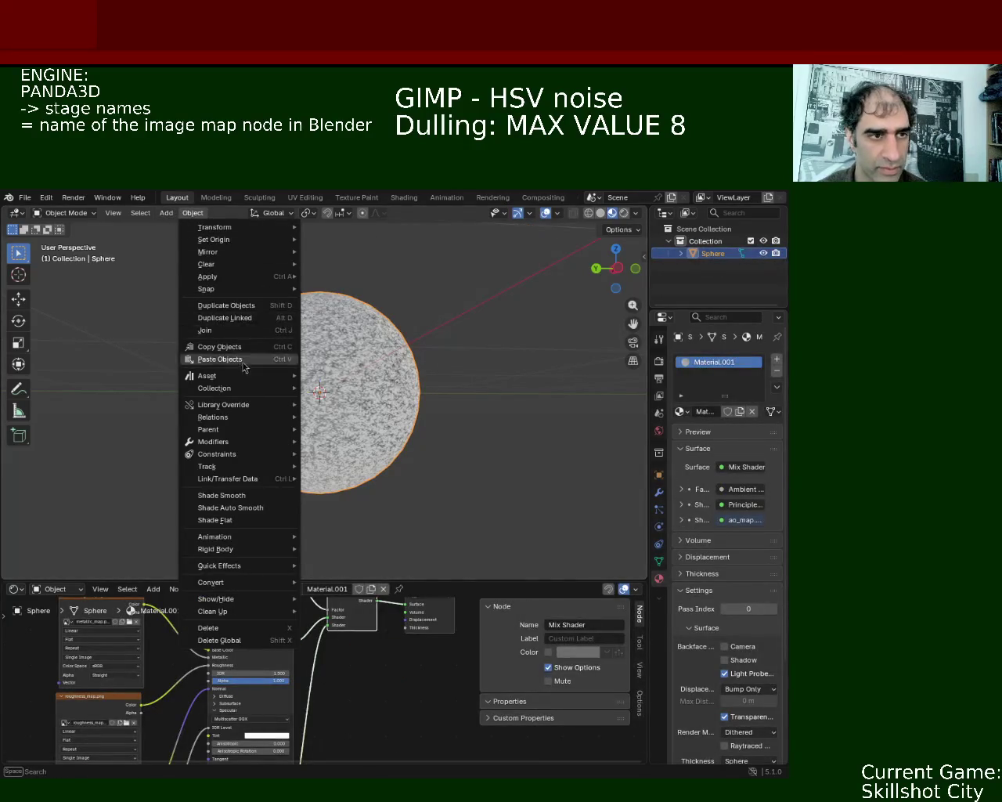
click(191, 213)
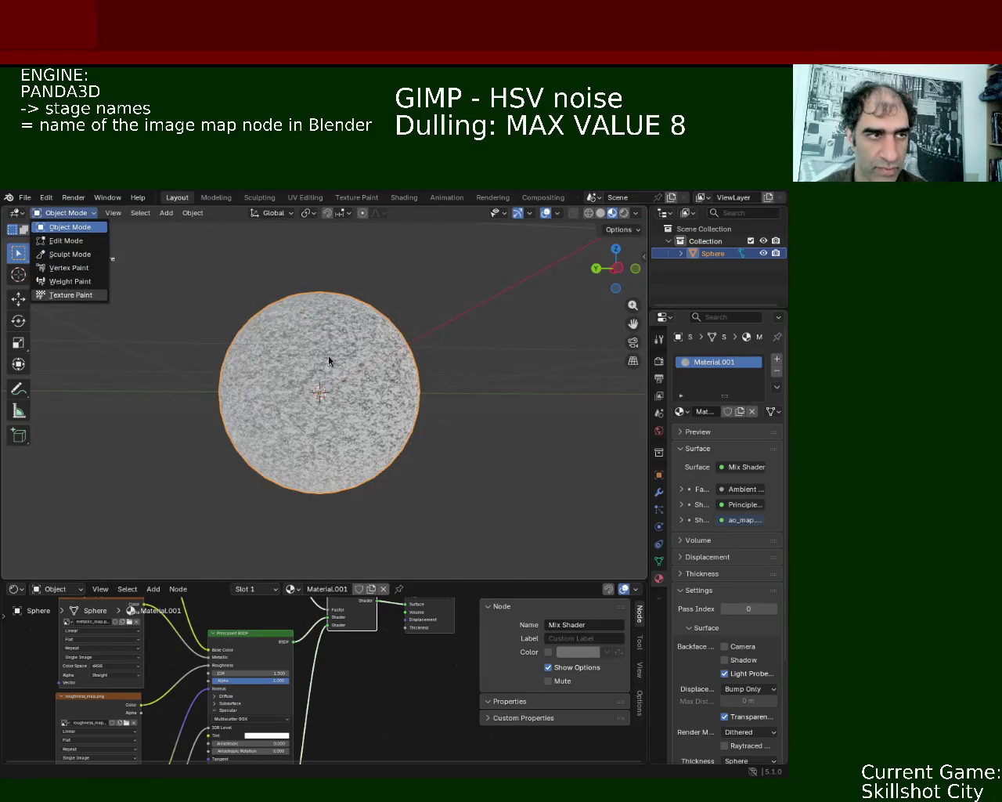
Step: In Edit Mode, unwrap the sphere with Smart UV Project and deselect all
key(Tab)
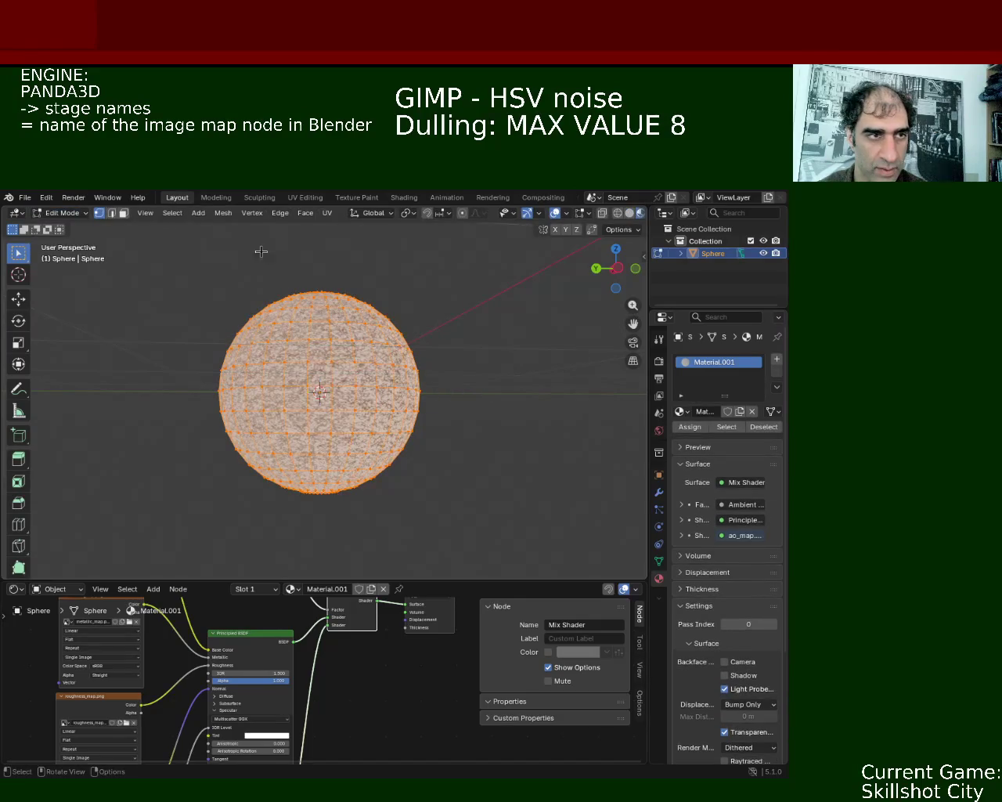
click(328, 213)
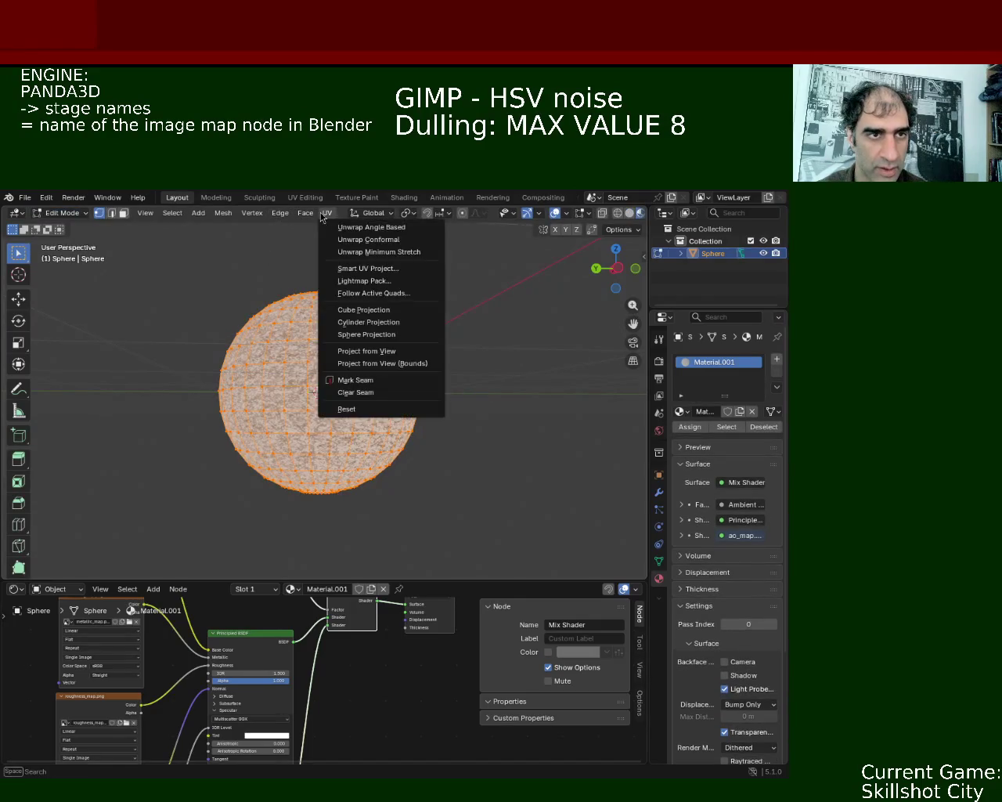
click(422, 268)
click(388, 396)
click(474, 403)
scroll(357, 379, up, 5)
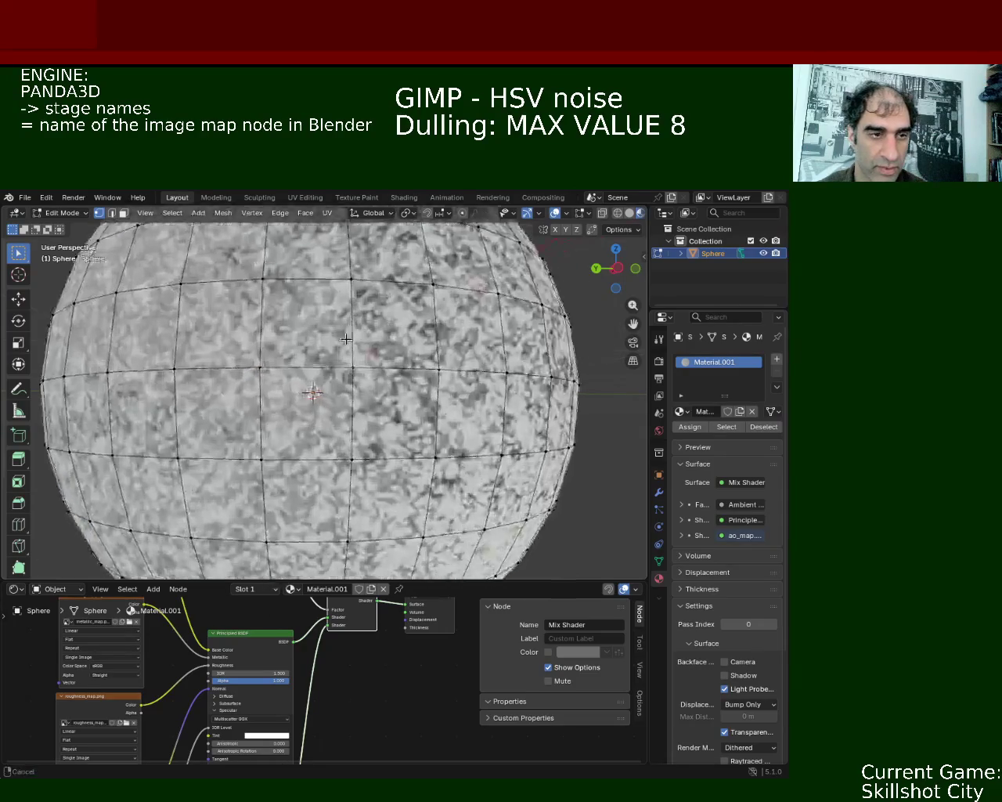
middle_drag(357, 379, 391, 385)
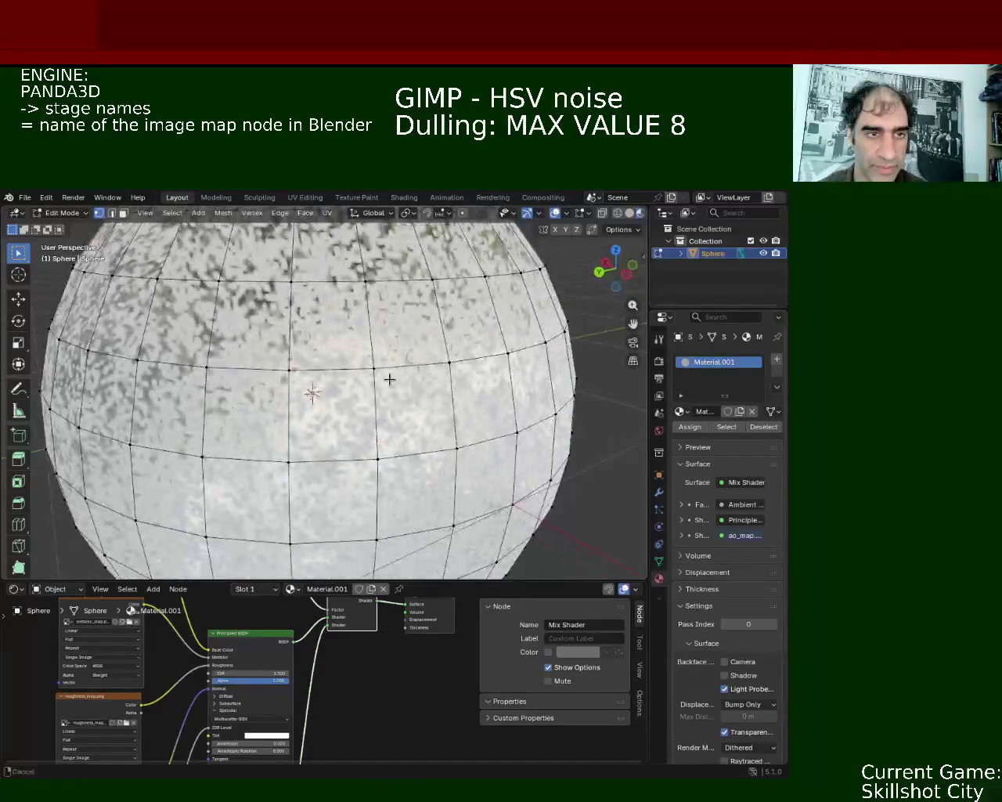
scroll(387, 378, down, 5)
click(16, 589)
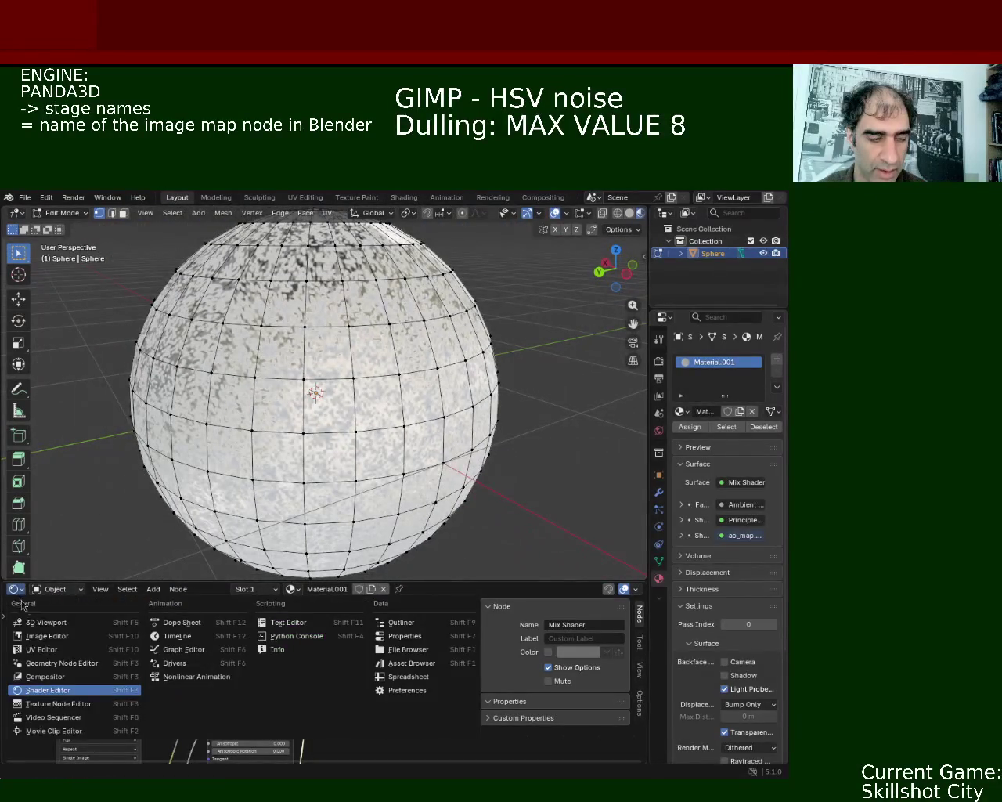
Step: Make the lower area a UV Editor and scale all the sphere's UVs about 8.6×
click(42, 649)
key(a)
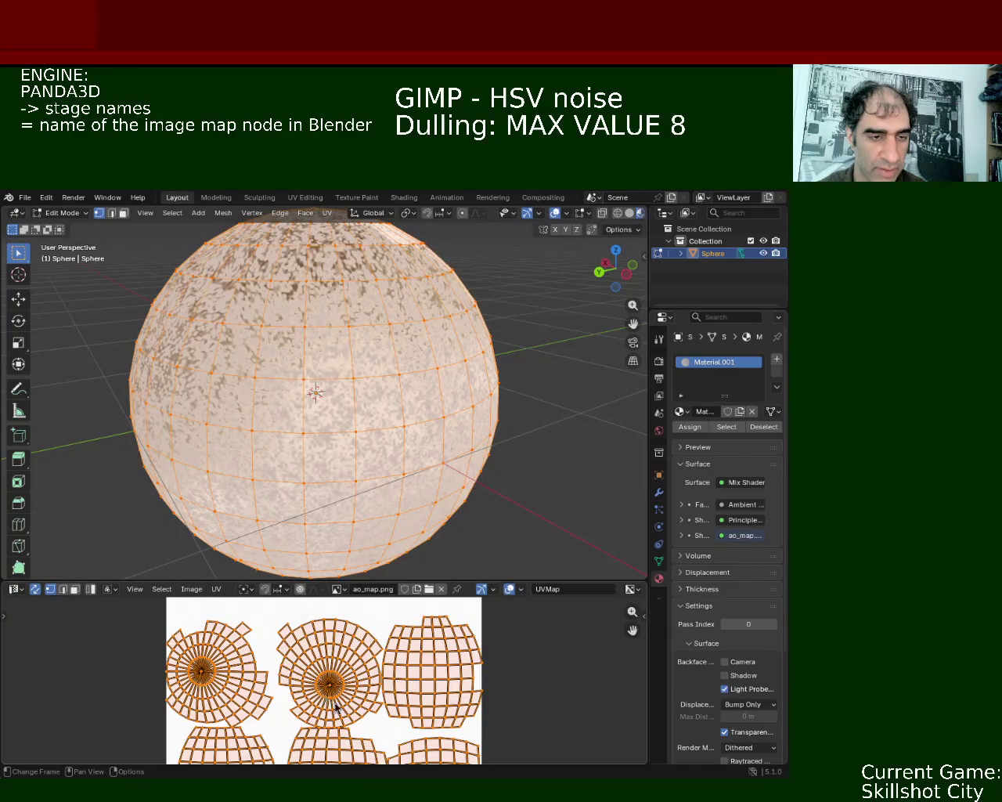
key(s)
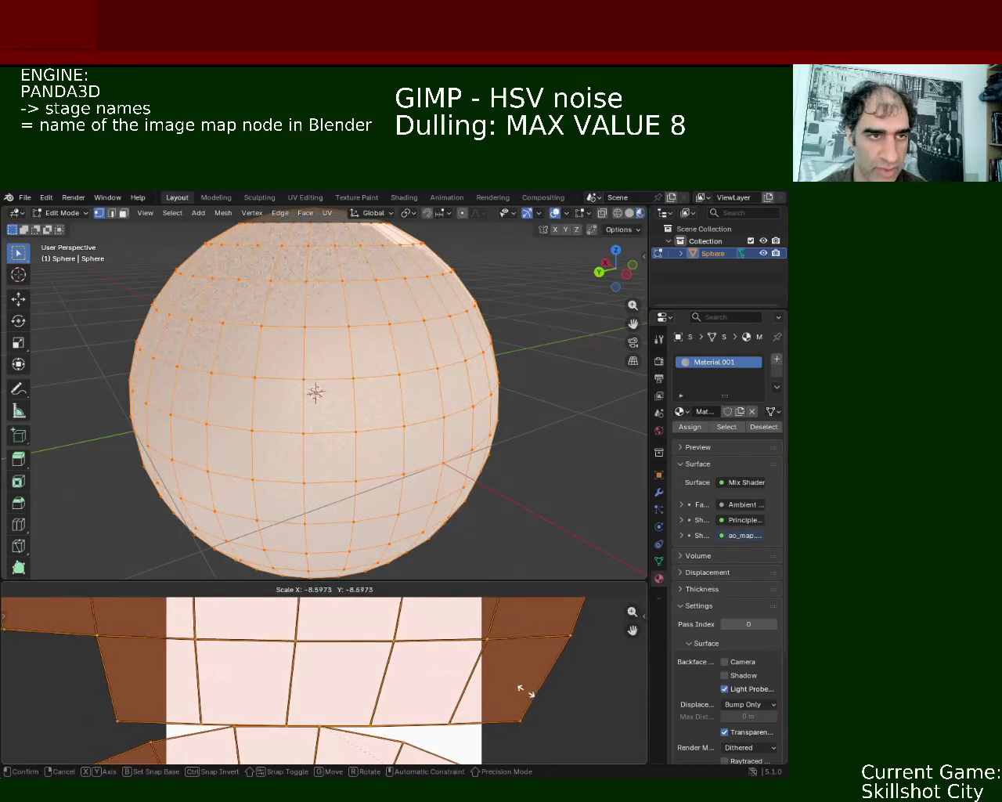
click(533, 691)
key(alt+a)
Step: Switch the viewport to Solid shading and orbit to view the sphere from above
scroll(398, 353, up, 3)
scroll(398, 353, up, 2)
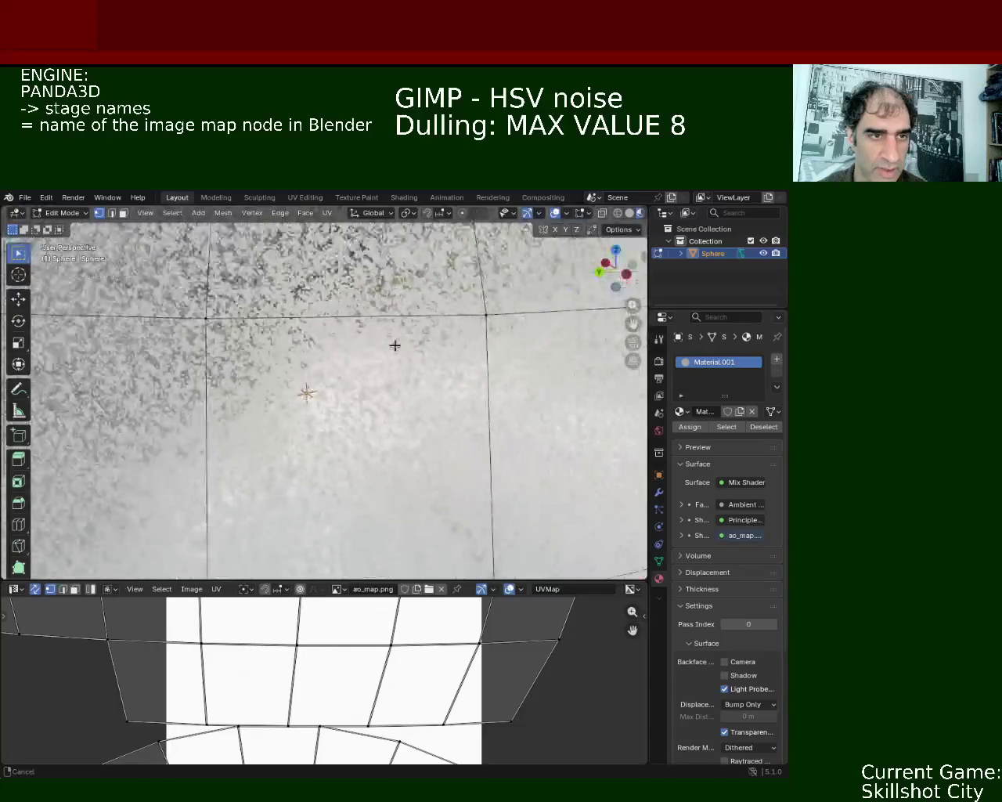
scroll(394, 344, down, 6)
scroll(387, 392, up, 2)
mouse_move(387, 391)
middle_down()
mouse_move(472, 363)
mouse_move(506, 405)
middle_up()
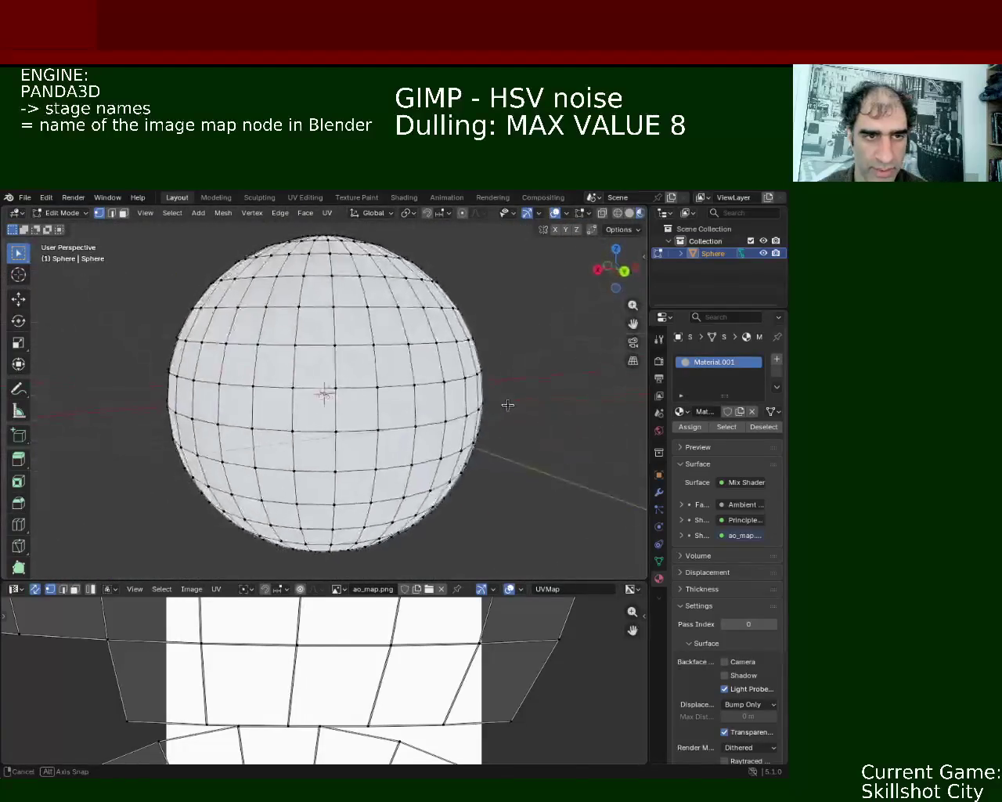
click(631, 213)
drag(617, 268, 687, 249)
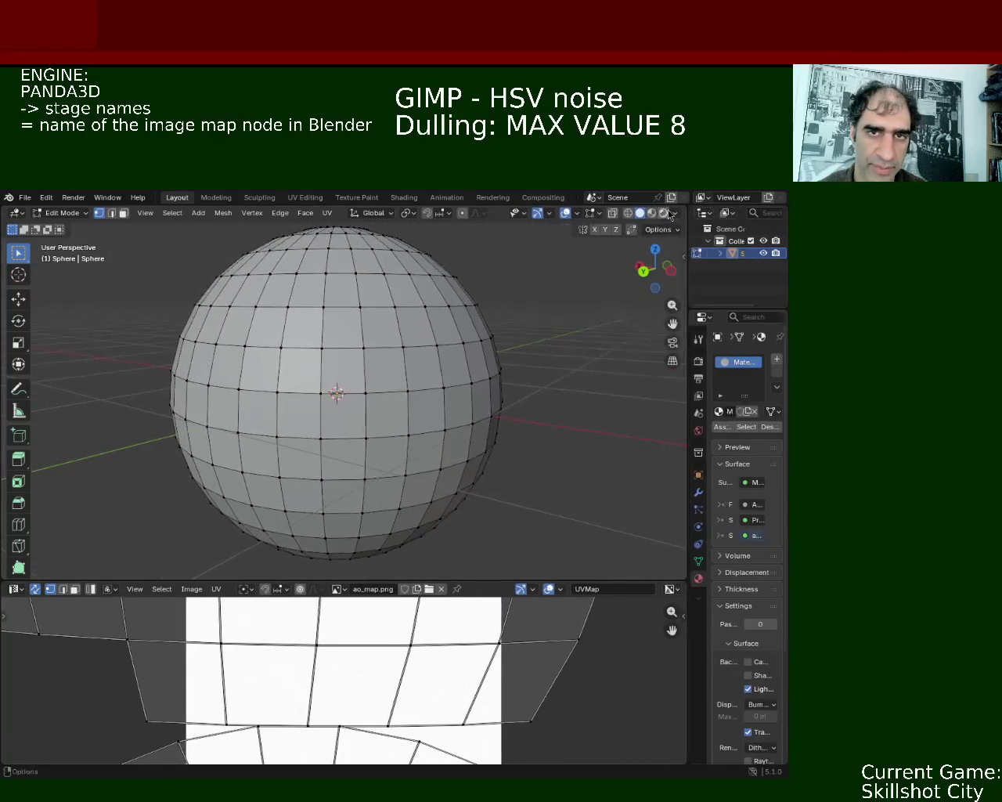
click(628, 213)
mouse_move(601, 267)
middle_down()
mouse_move(492, 381)
mouse_move(403, 390)
mouse_move(290, 472)
mouse_move(402, 443)
middle_up()
click(639, 213)
mouse_move(585, 270)
middle_down()
mouse_move(375, 324)
mouse_move(399, 324)
mouse_move(394, 291)
mouse_move(412, 322)
mouse_move(394, 331)
mouse_move(398, 367)
mouse_move(455, 361)
mouse_move(494, 371)
mouse_move(408, 412)
mouse_move(394, 378)
mouse_move(439, 351)
mouse_move(428, 360)
mouse_move(419, 332)
middle_up()
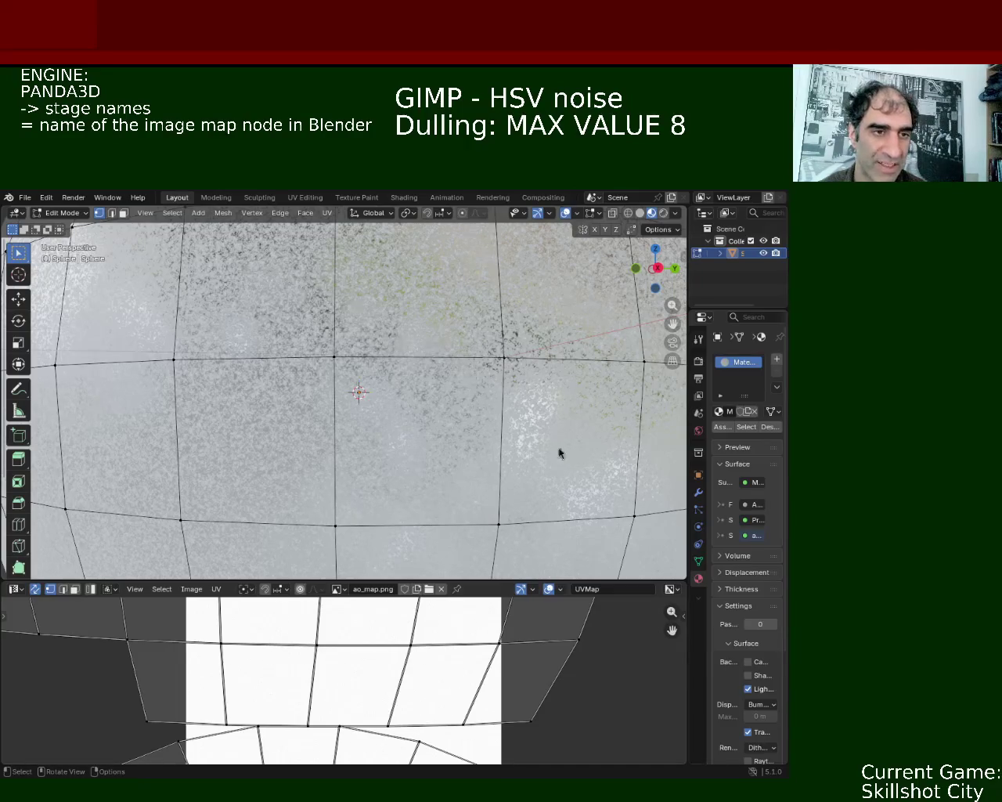
mouse_move(361, 359)
middle_down()
mouse_move(330, 327)
mouse_move(320, 340)
mouse_move(329, 360)
mouse_move(336, 342)
mouse_move(313, 337)
mouse_move(322, 353)
mouse_move(366, 372)
middle_up()
scroll(322, 353, down, 5)
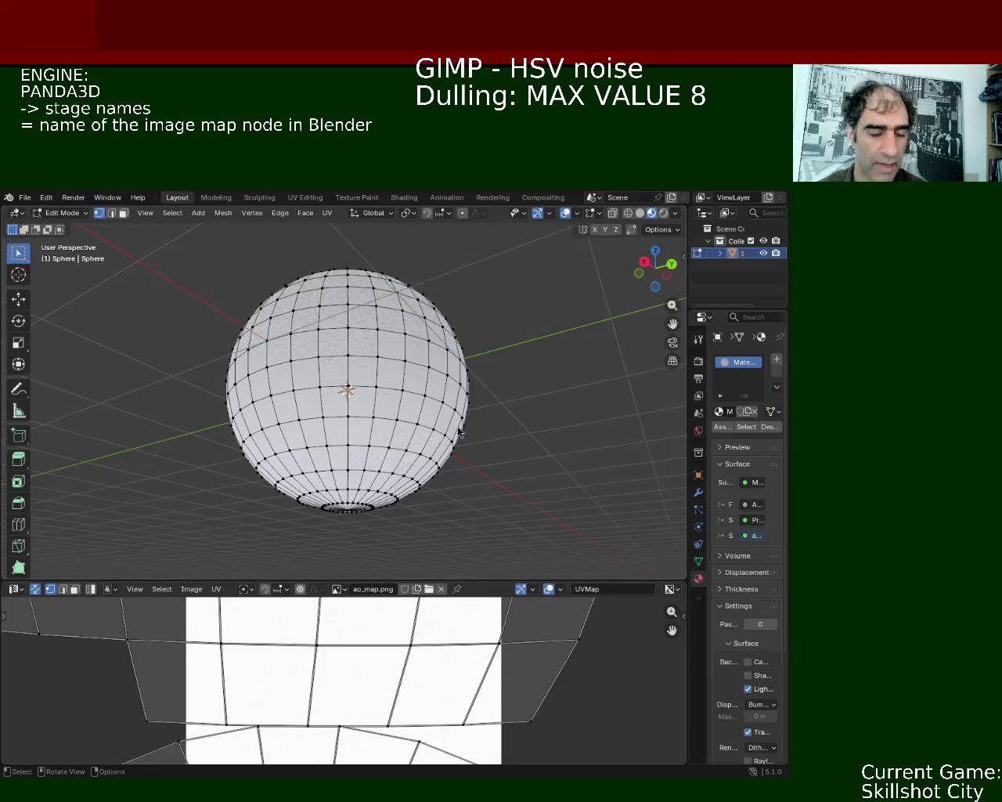
middle_drag(391, 270, 167, 300)
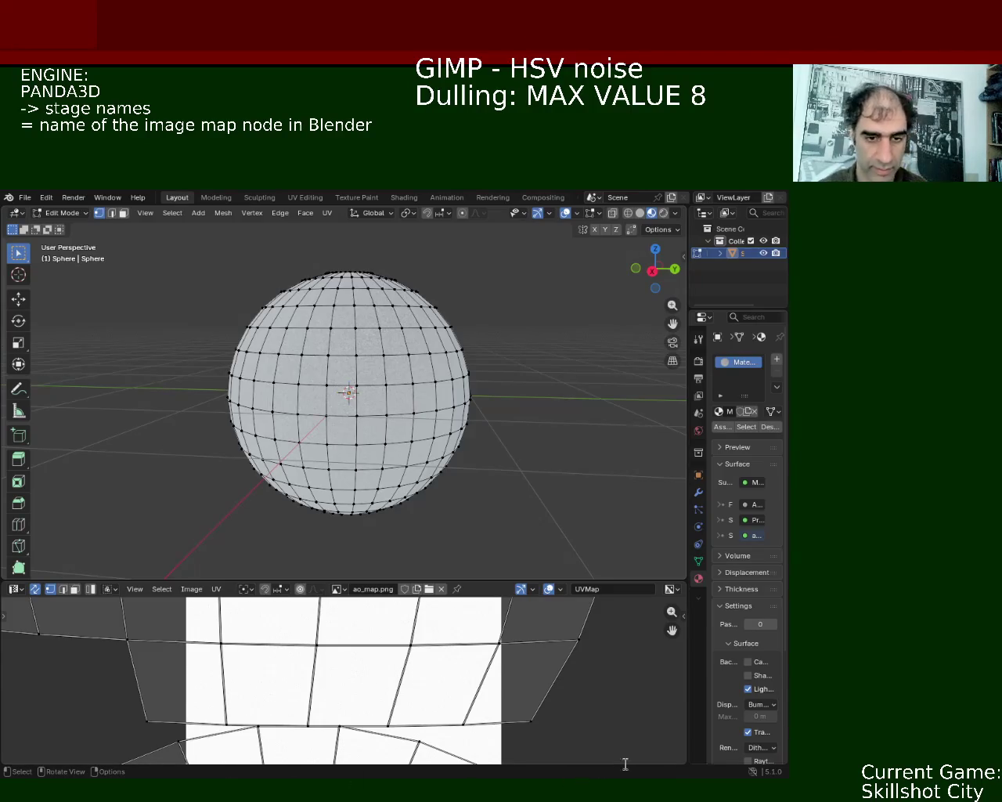
key(ctrl+s)
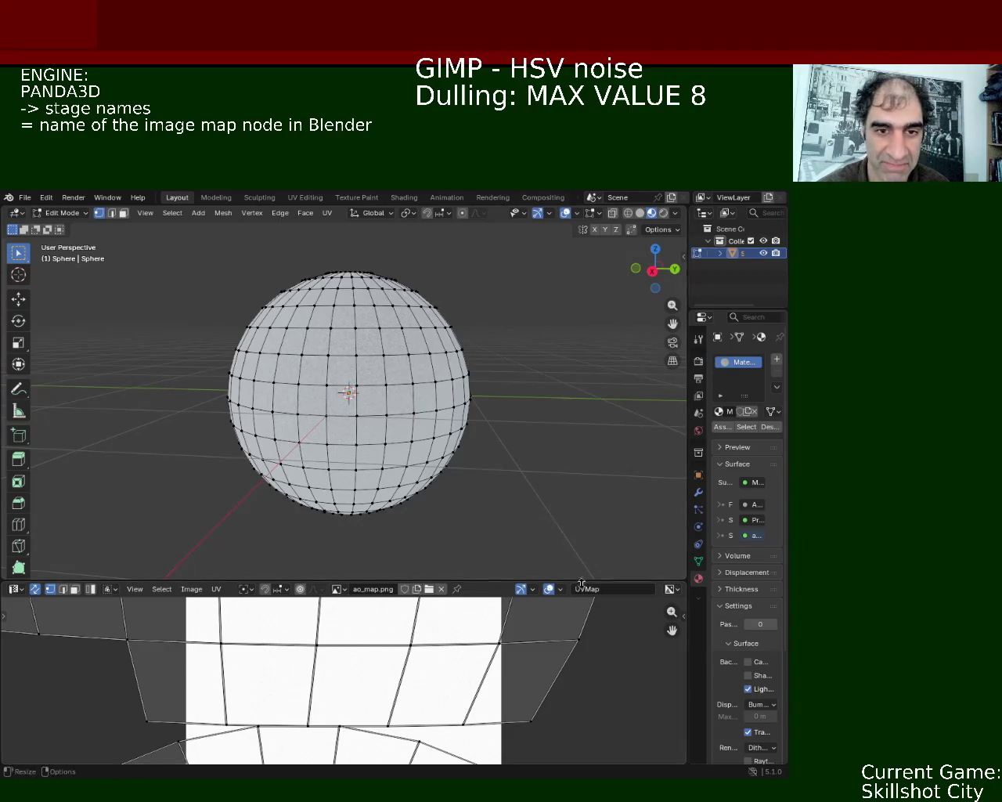
Step: Enlarge the UV Editor showing the sphere's UV grid over ao_map.png
drag(589, 588, 548, 495)
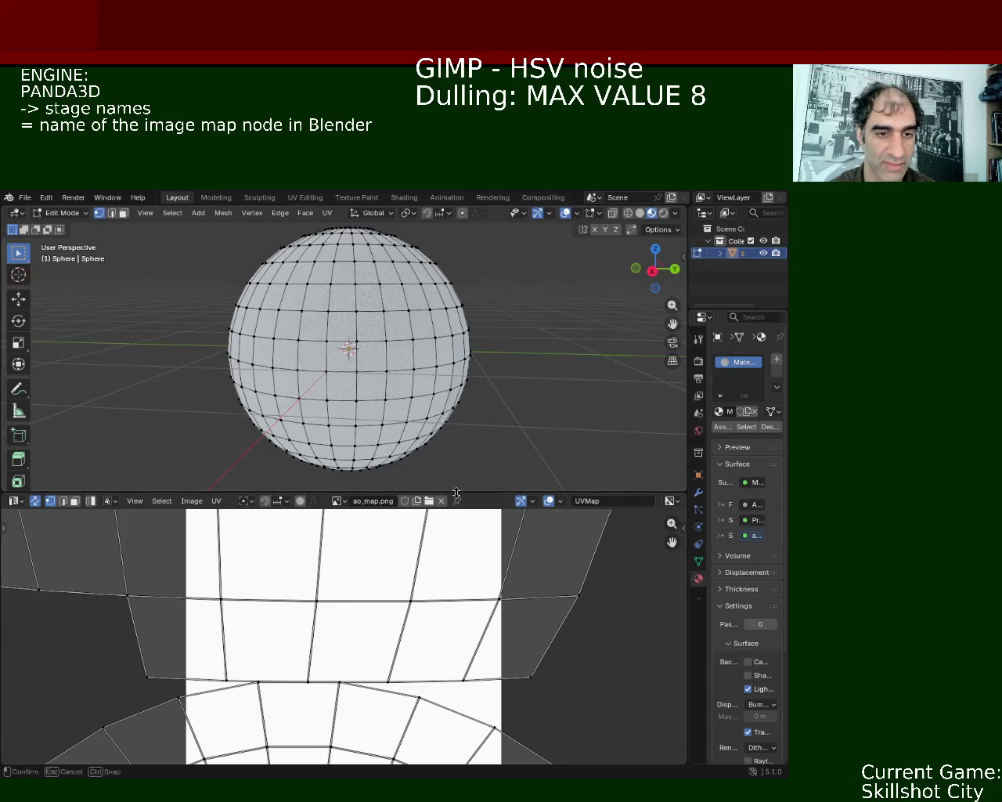
Step: Give the 3D viewport more room and choose glTF 2.0 under File > Export
drag(450, 494, 470, 619)
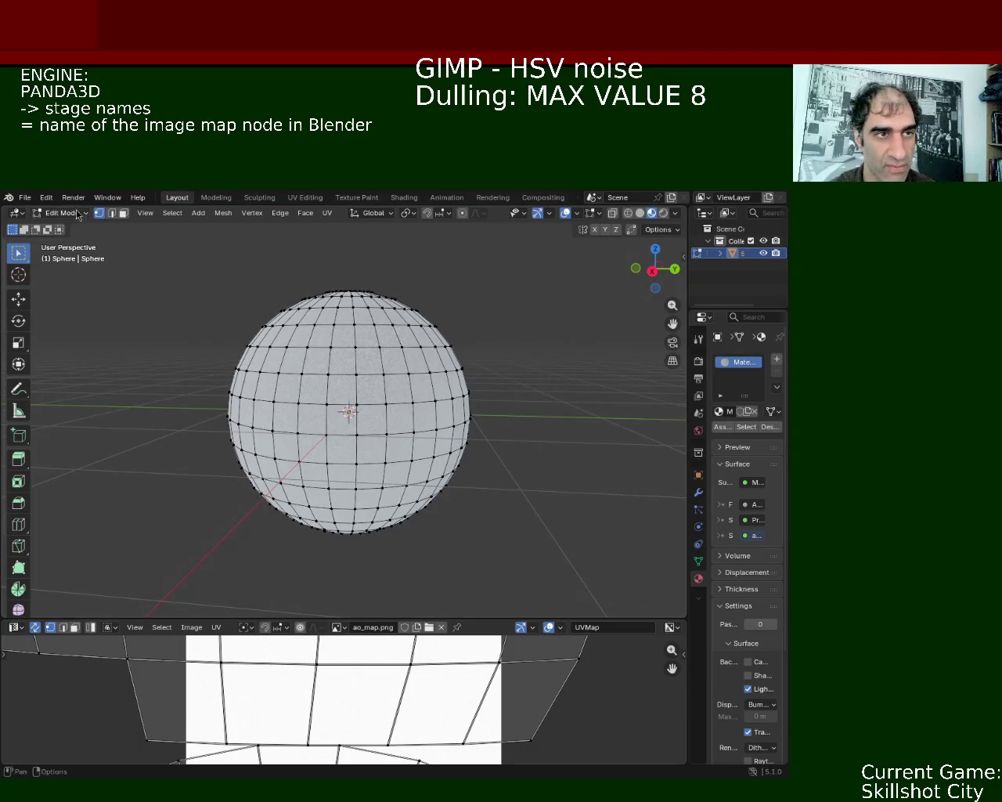
click(28, 199)
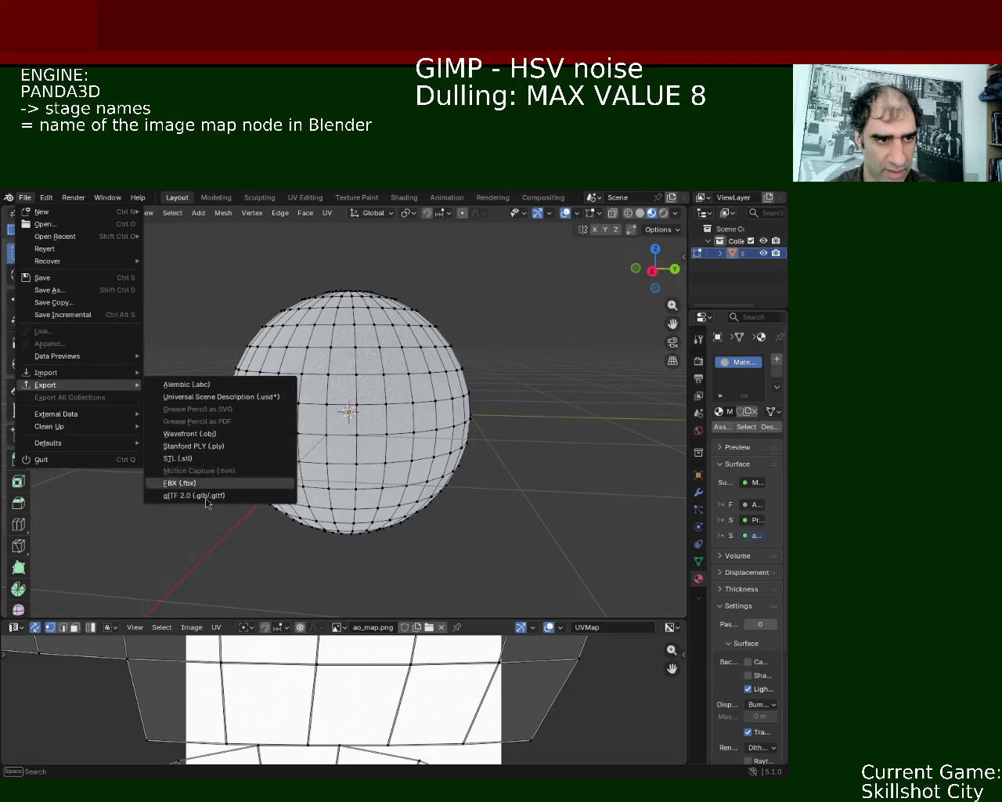
click(207, 494)
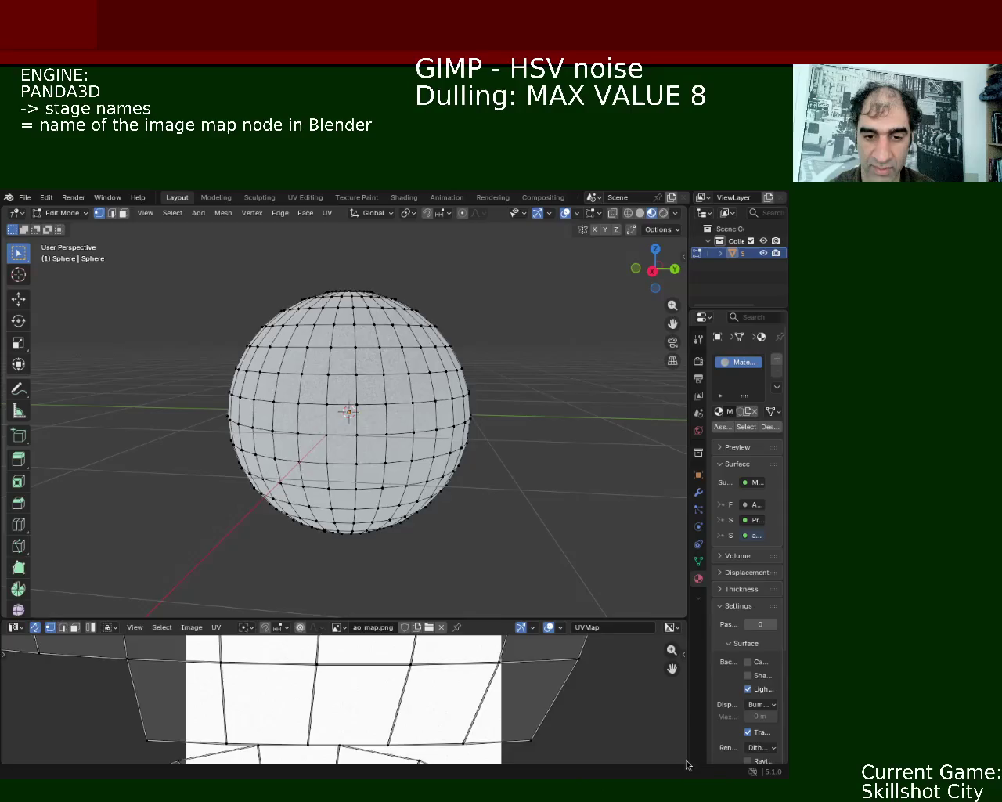
Step: Return the sphere to Object Mode and zoom in on its speckled ao_map.png texture
key(Tab)
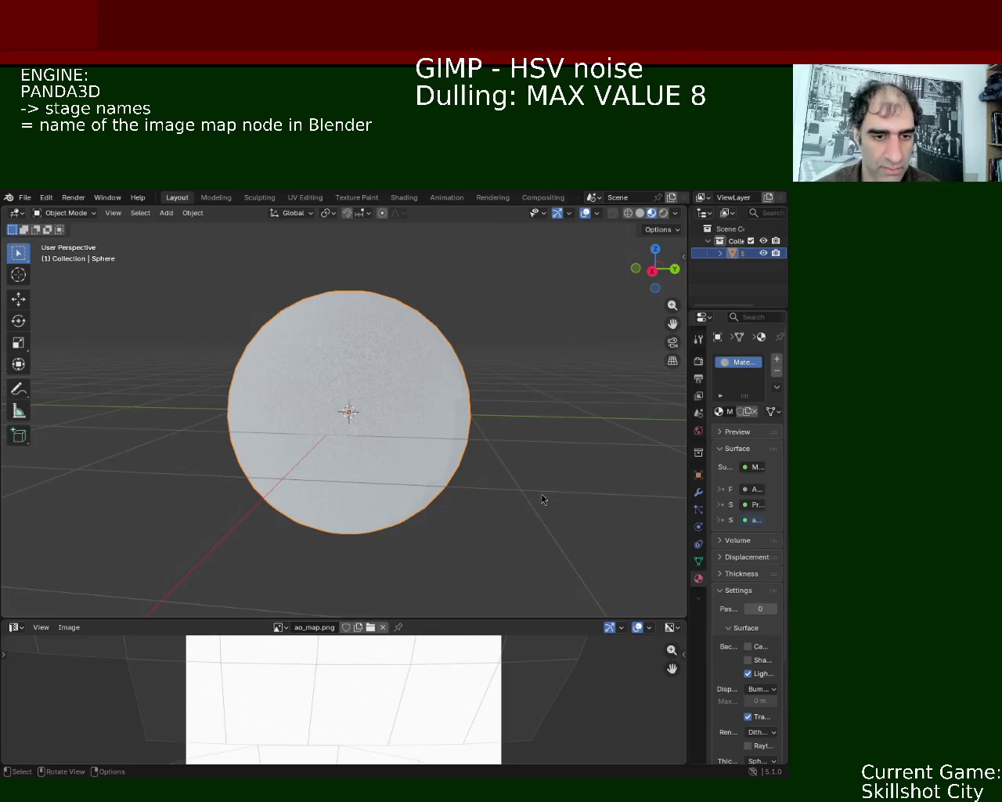
mouse_move(574, 384)
middle_down()
mouse_move(358, 470)
mouse_move(363, 402)
mouse_move(363, 448)
mouse_move(436, 430)
mouse_move(397, 373)
mouse_move(391, 415)
mouse_move(307, 328)
middle_up()
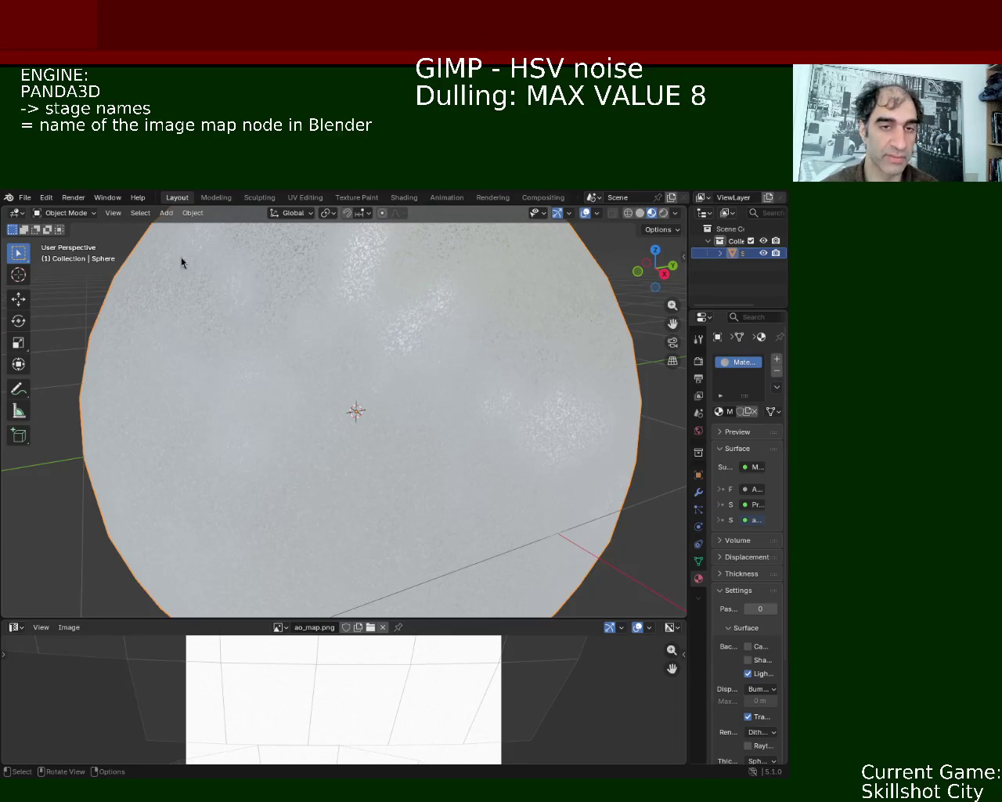
Step: Open the File menu to reach the Export format list
click(25, 198)
mouse_move(46, 384)
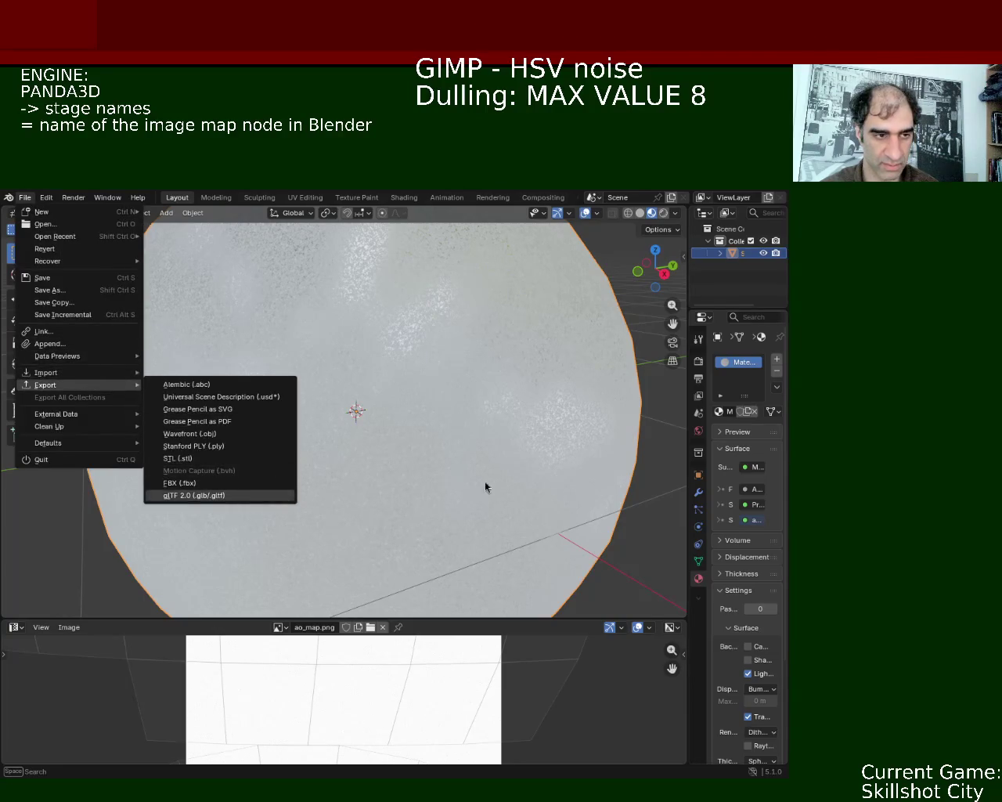
Step: Close the Export submenu, then reopen the File menu and dismiss it unused
key(Escape)
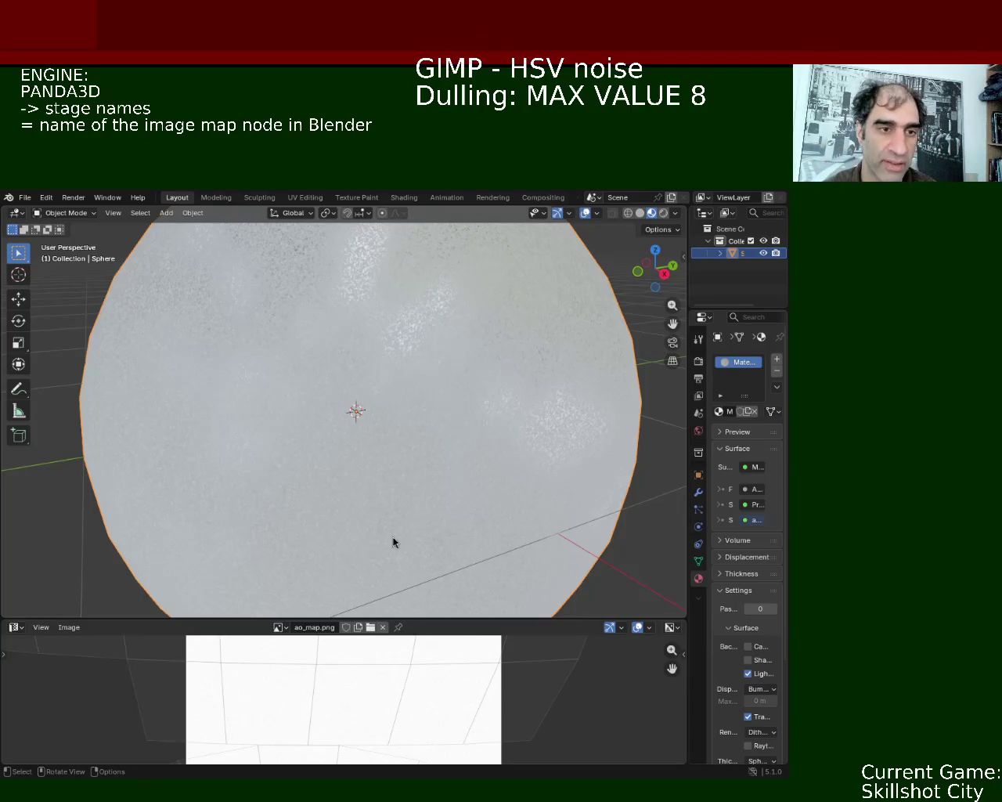
click(25, 198)
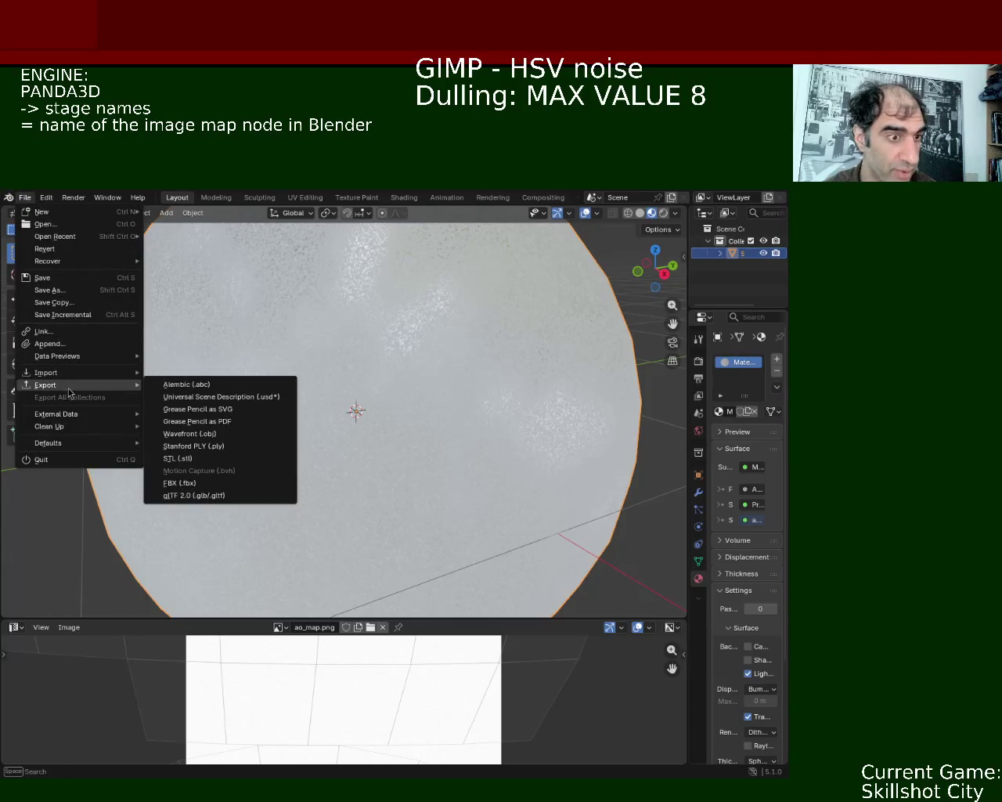
click(268, 507)
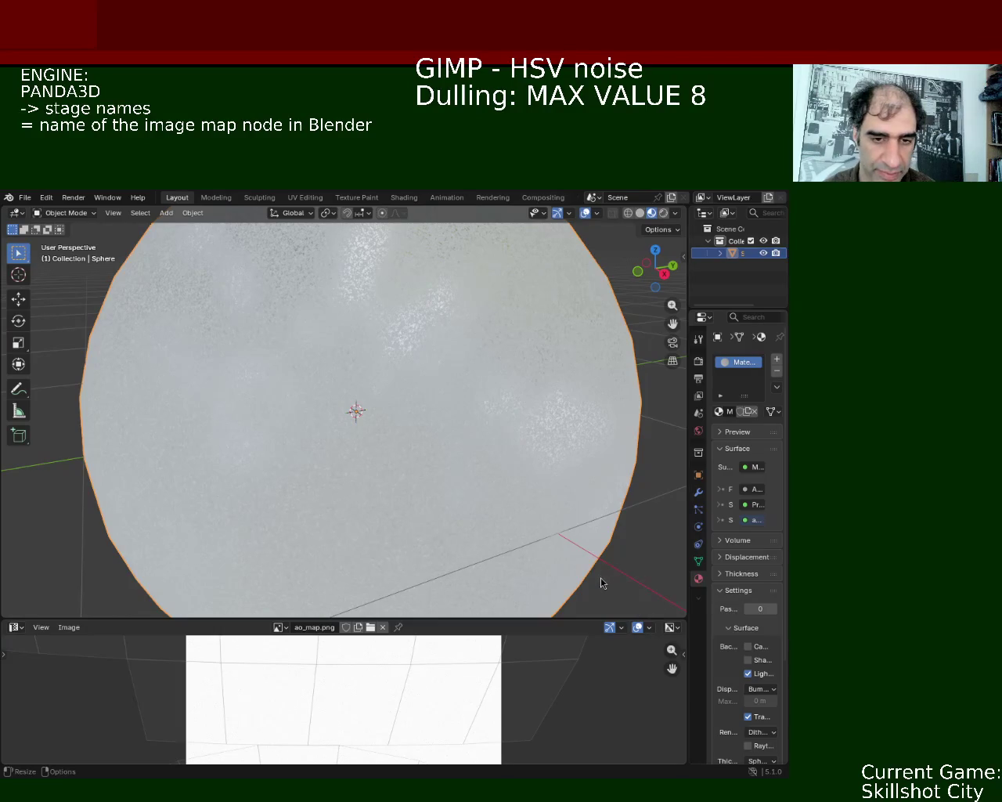
Step: Start resizing the viewport/image editor split, then cancel the resize
drag(656, 620, 601, 579)
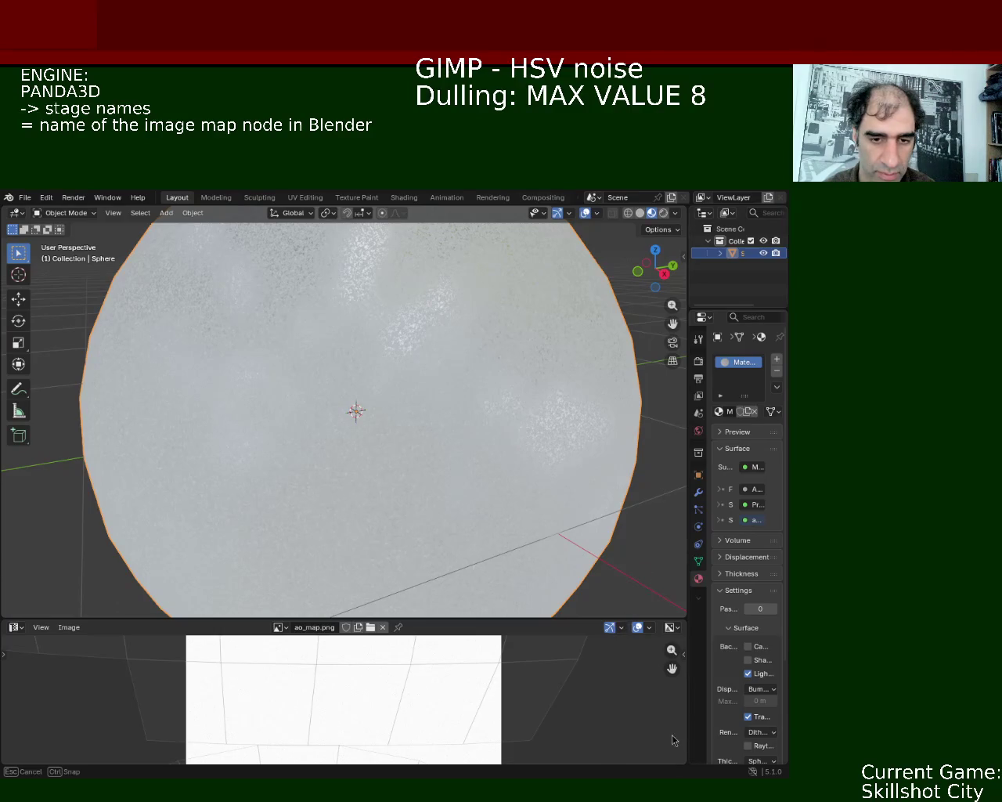
key(Escape)
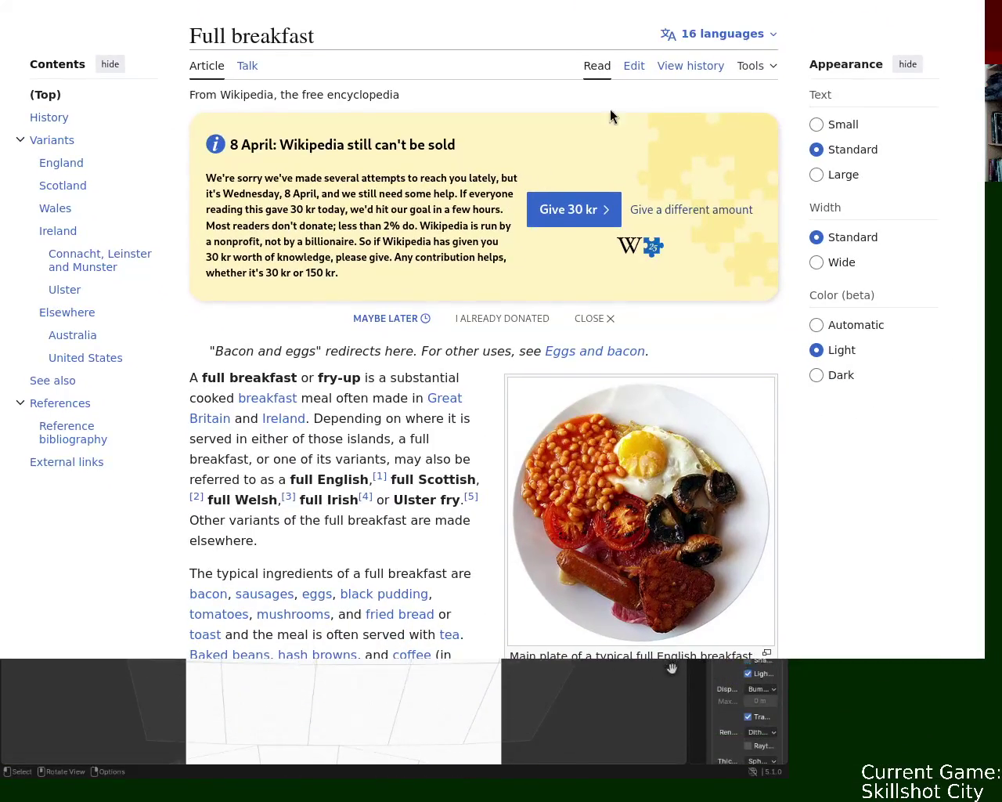
Step: Focus the browser, nudge it down-right, and highlight the intro's phrase about those islands
click(251, 754)
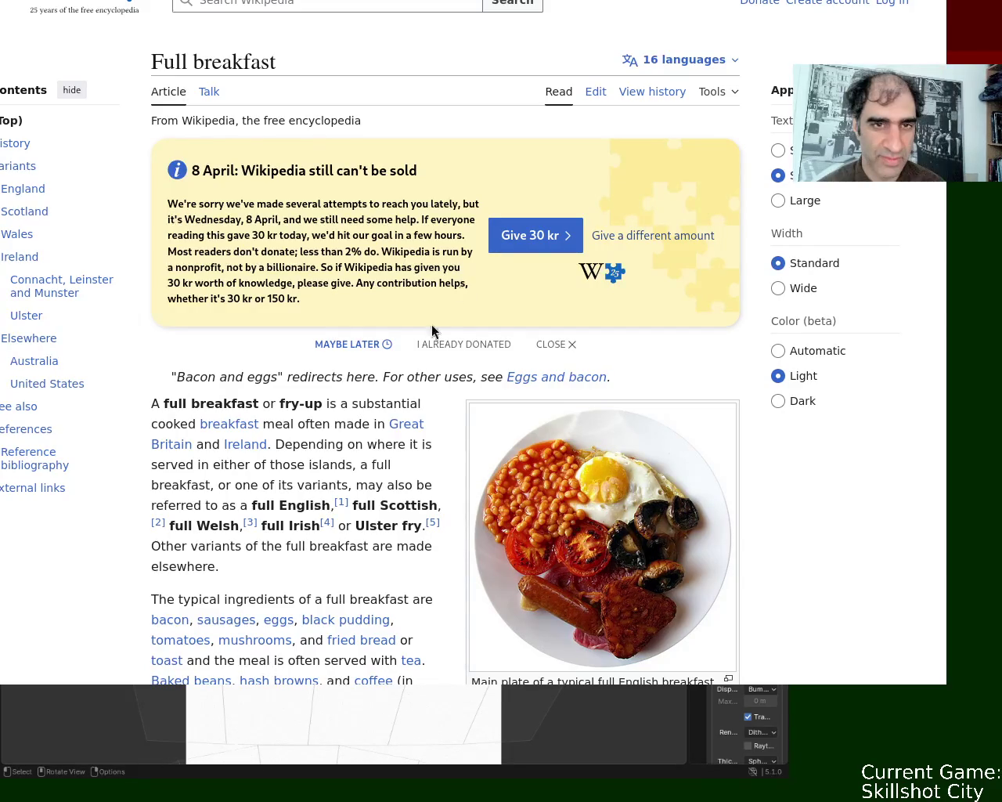
mouse_move(487, 262)
alt+mouse_down()
mouse_move(518, 281)
mouse_move(540, 185)
alt+mouse_up()
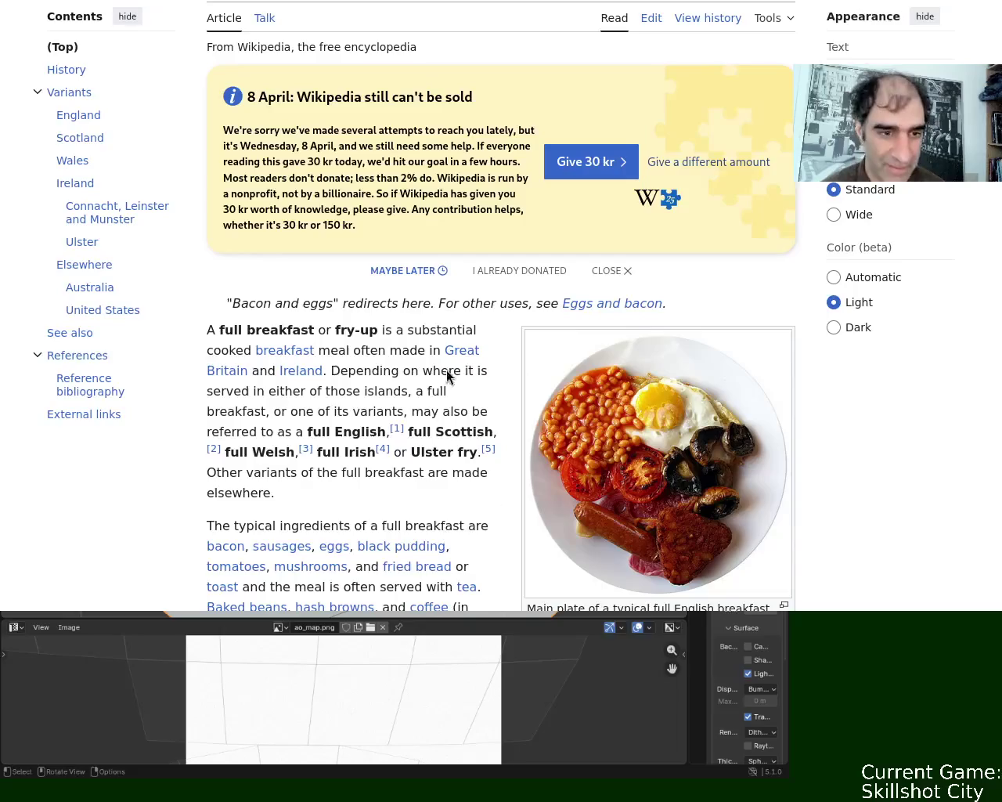
mouse_move(372, 371)
mouse_down()
mouse_move(432, 373)
mouse_move(306, 394)
mouse_up()
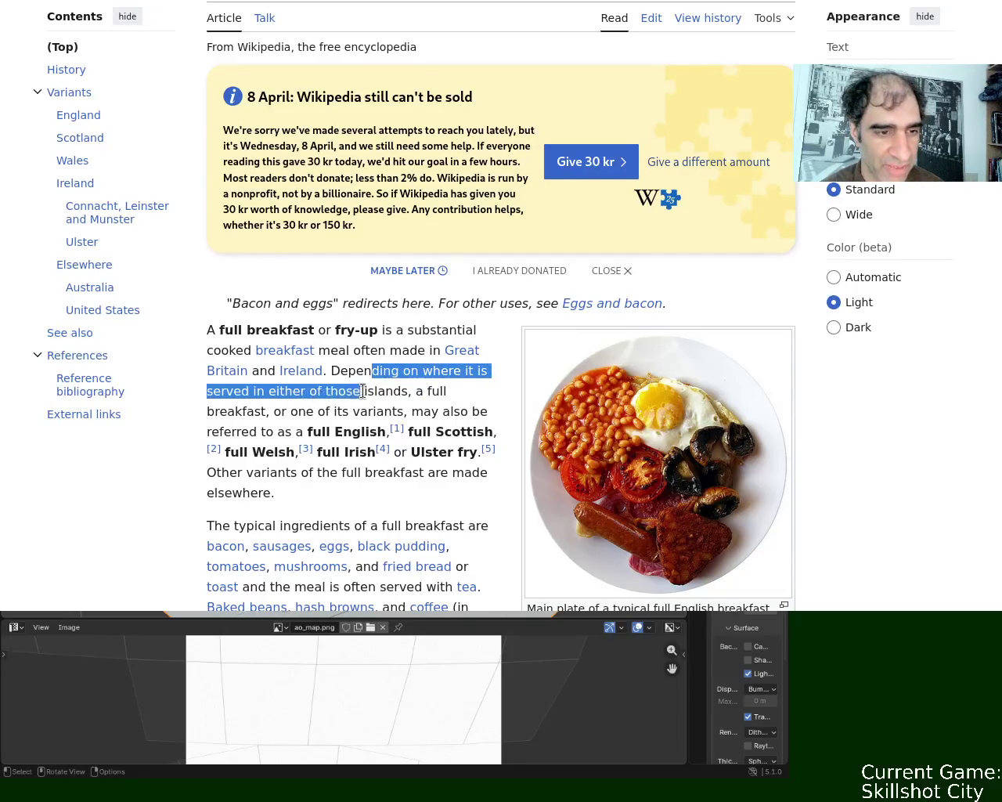
drag(307, 393, 424, 391)
Step: Highlight 'may also be referred to', full Scottish, Welsh and full Irish in the intro
click(427, 391)
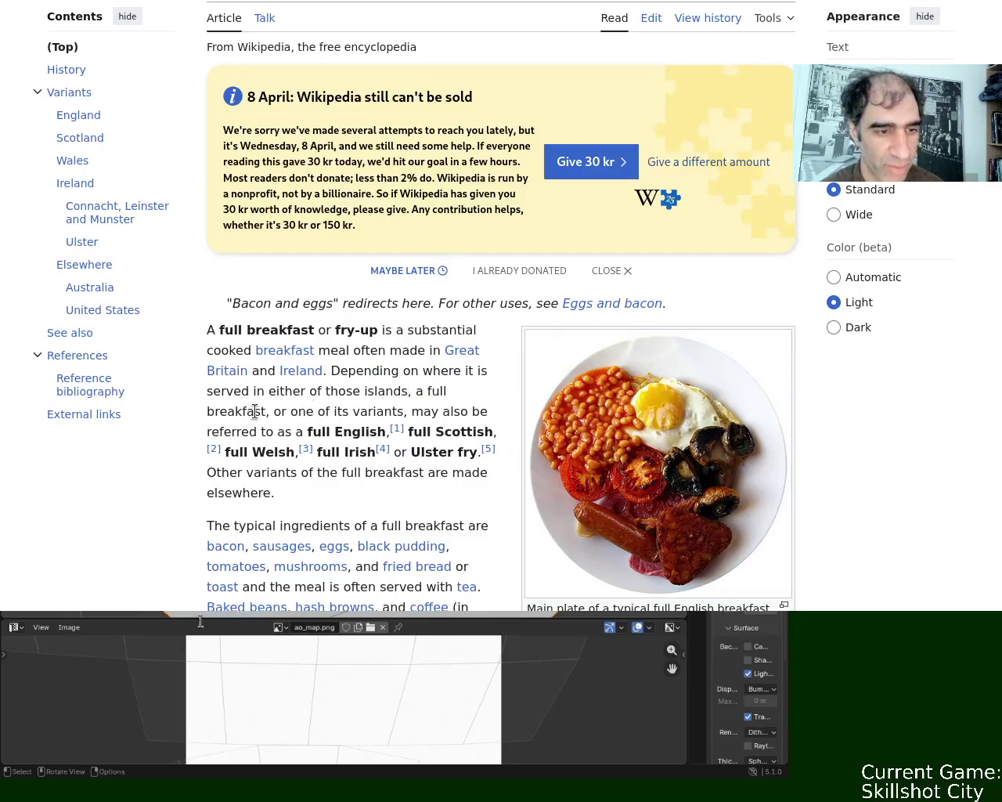
mouse_move(325, 411)
mouse_down()
mouse_move(480, 411)
mouse_move(269, 447)
mouse_up()
click(419, 412)
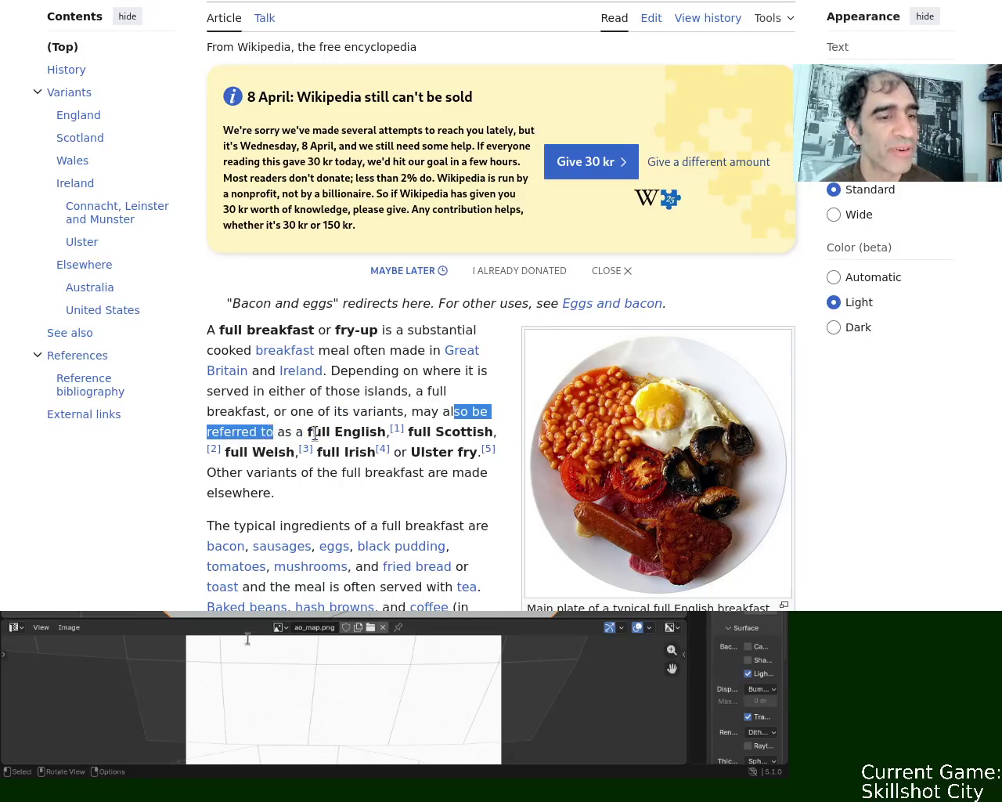
click(269, 448)
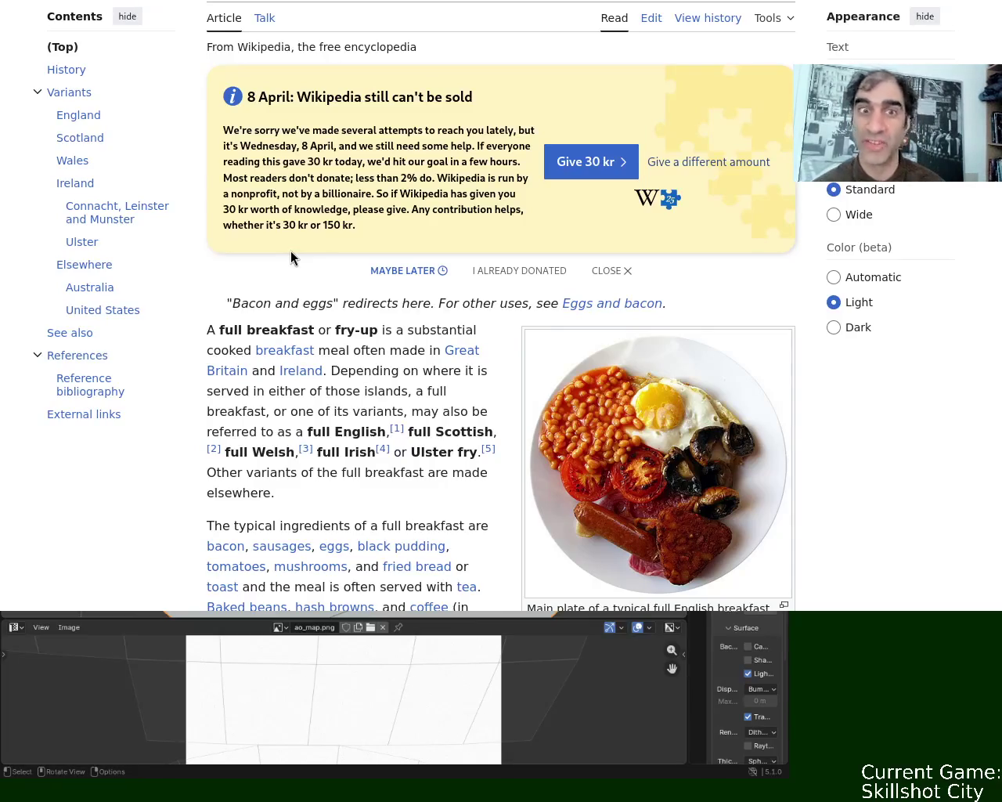
drag(413, 432, 498, 433)
double_click(261, 454)
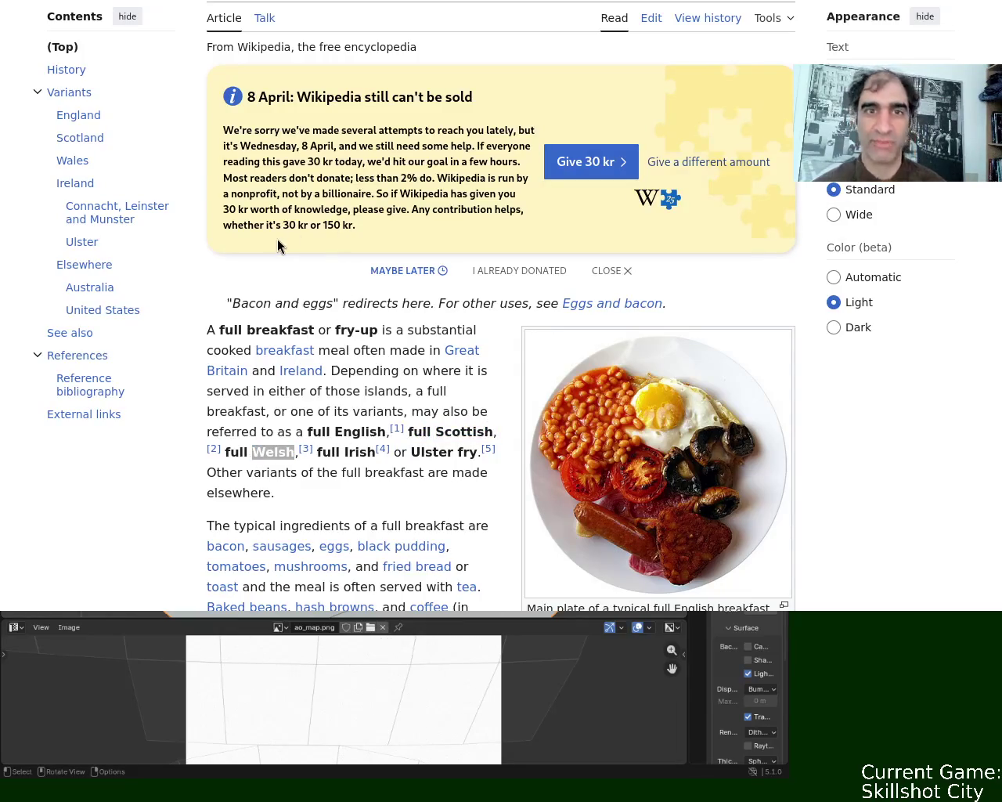
drag(331, 453, 340, 453)
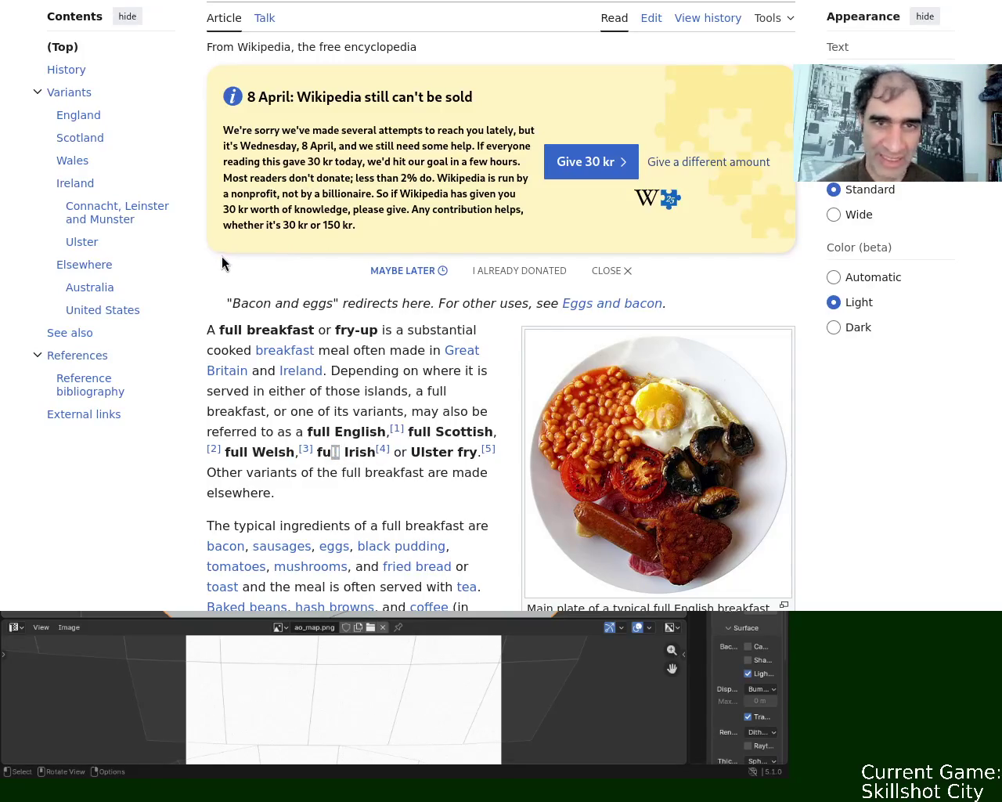
Step: Refocus the article and highlight 'Ulster fry' in the introduction
key(alt+Tab)
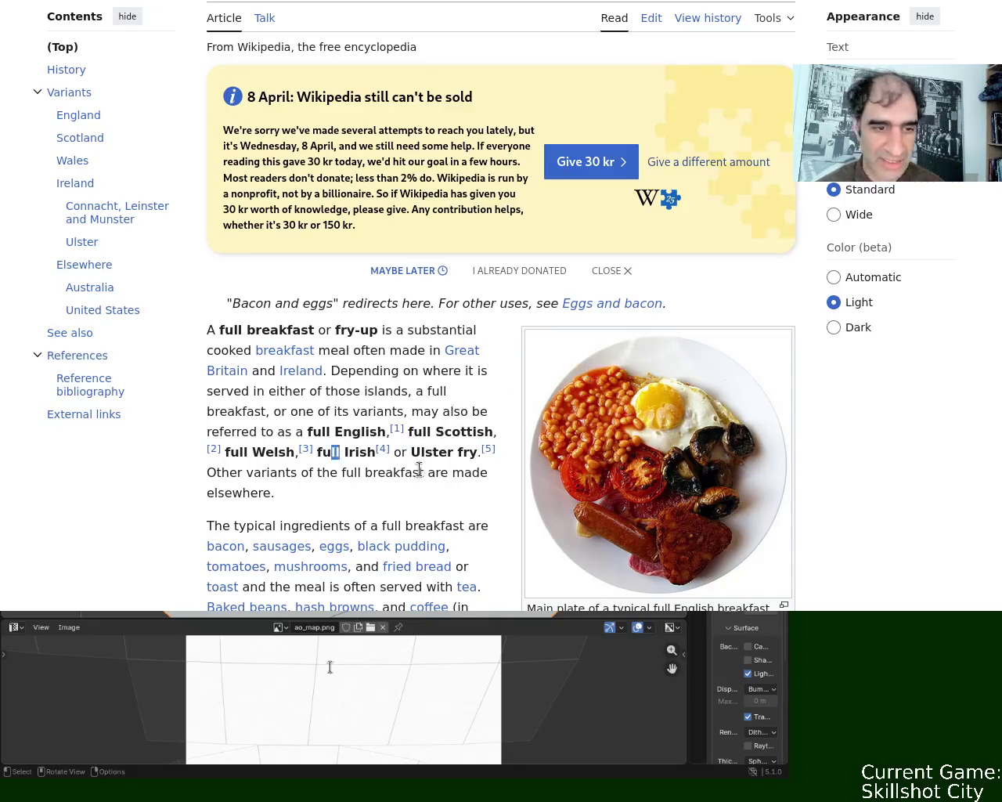
drag(409, 451, 495, 452)
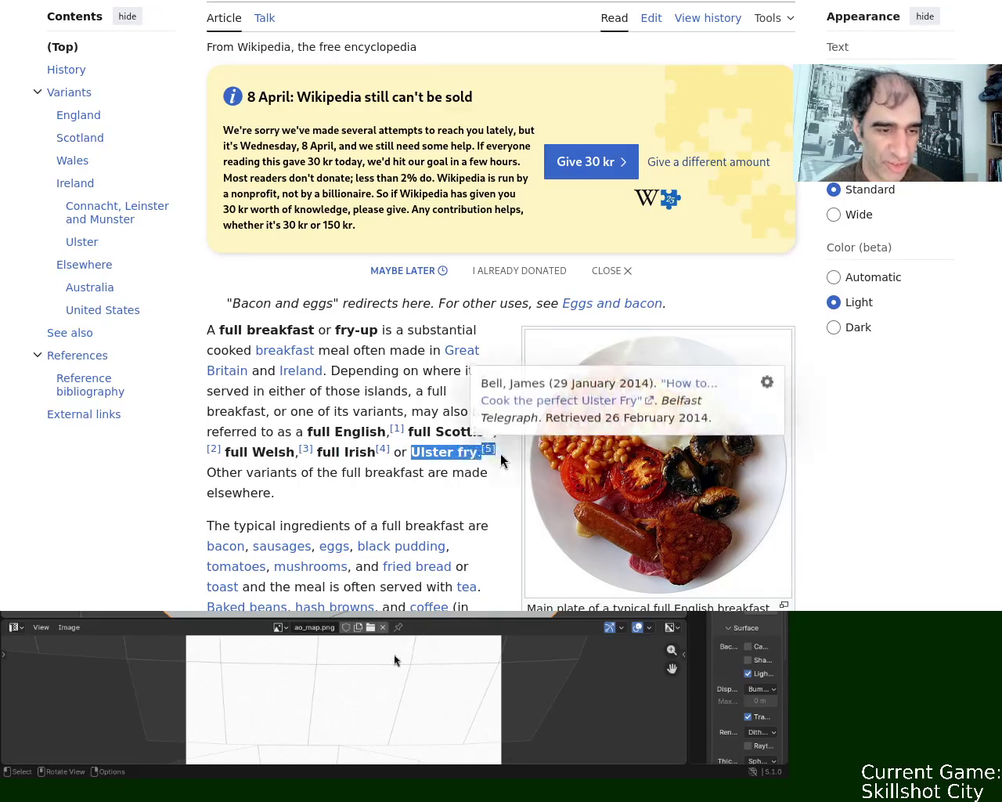
key(alt+Tab)
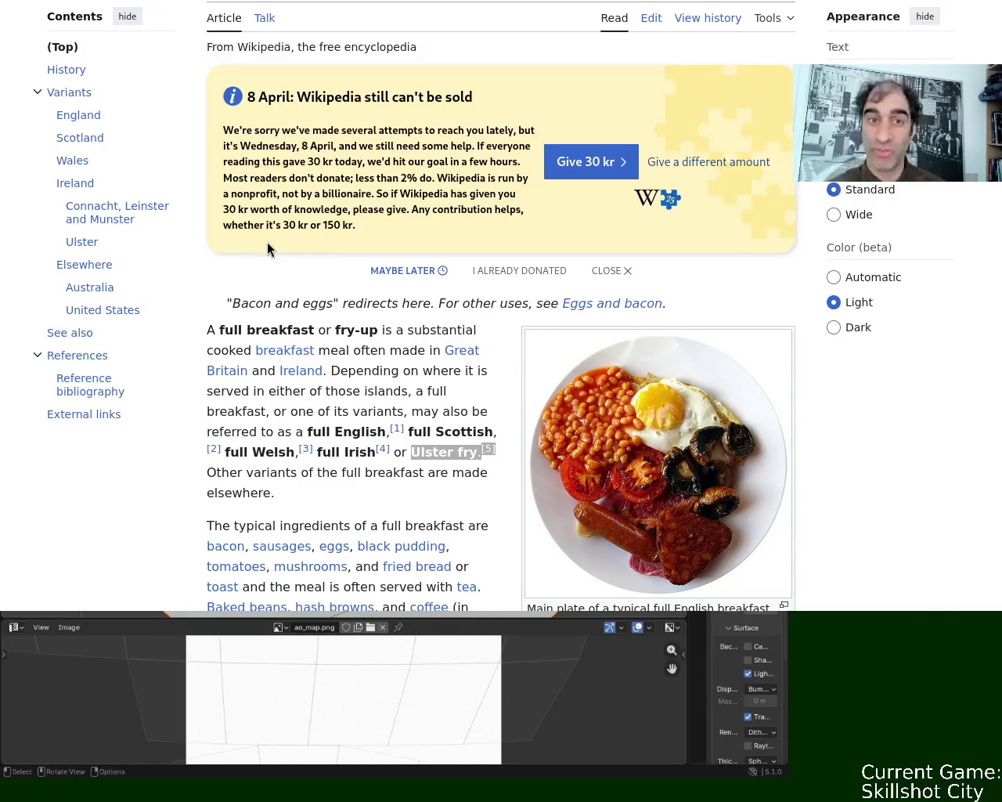
key(alt+Tab)
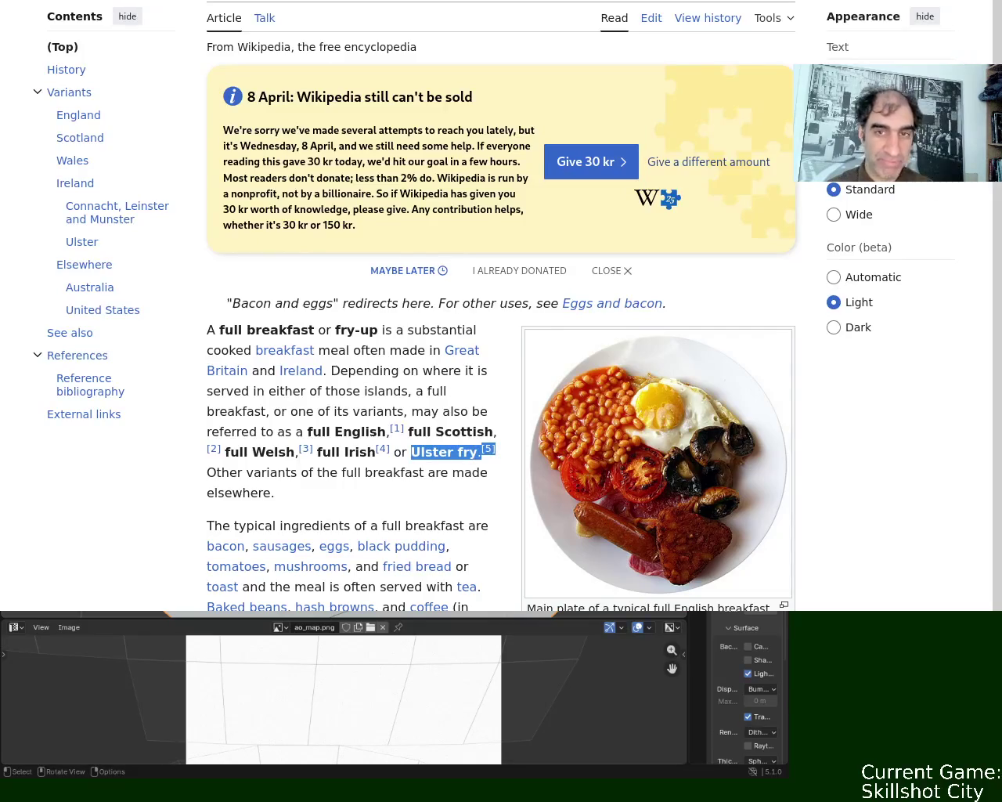
scroll(500, 308, down, 7)
scroll(500, 308, up, 3)
mouse_move(267, 112)
mouse_down()
mouse_move(378, 115)
mouse_move(290, 147)
mouse_up()
mouse_move(223, 166)
mouse_down()
mouse_move(465, 165)
mouse_move(258, 166)
mouse_up()
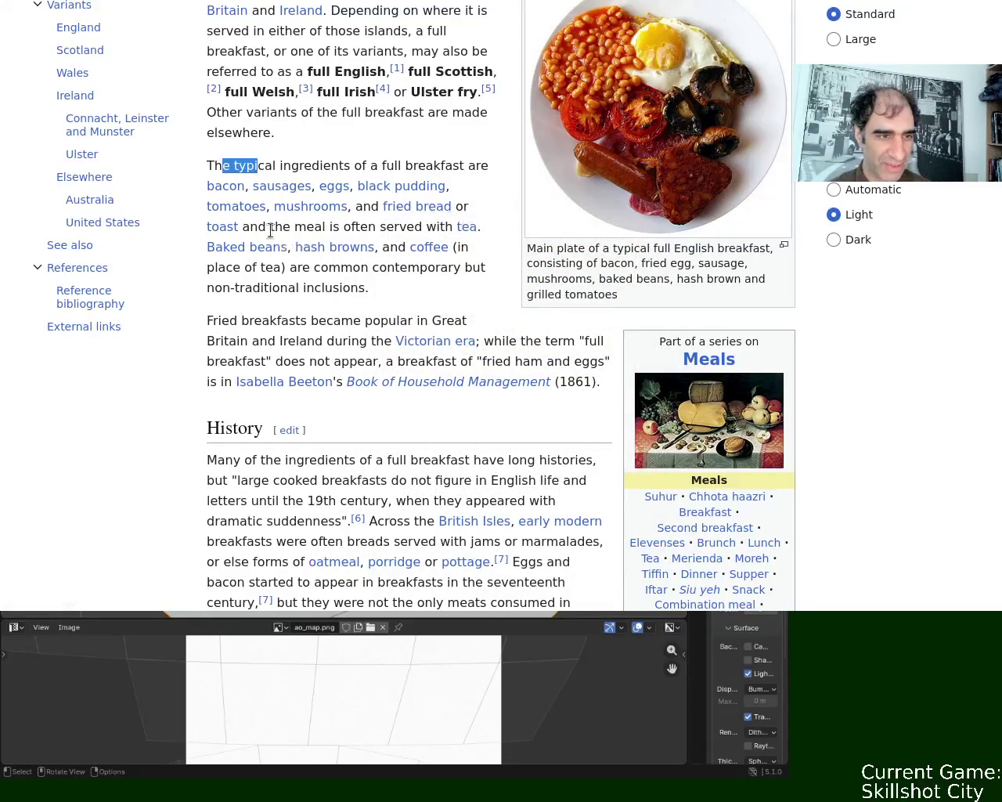
drag(258, 227, 452, 227)
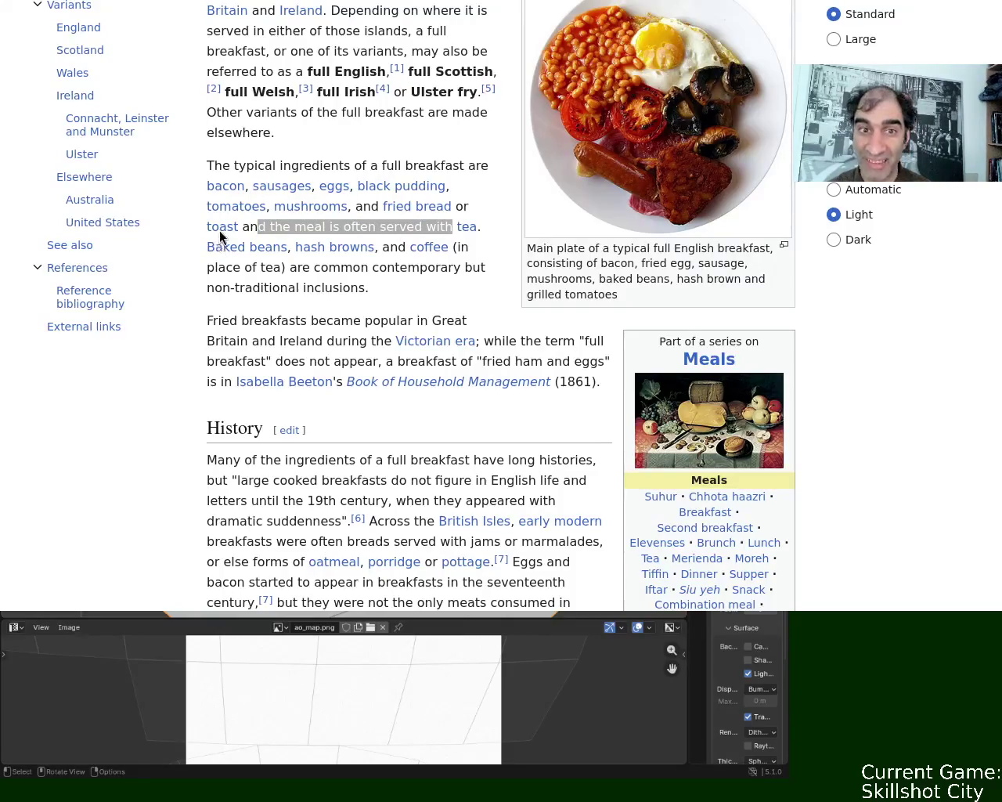
key(alt+Tab)
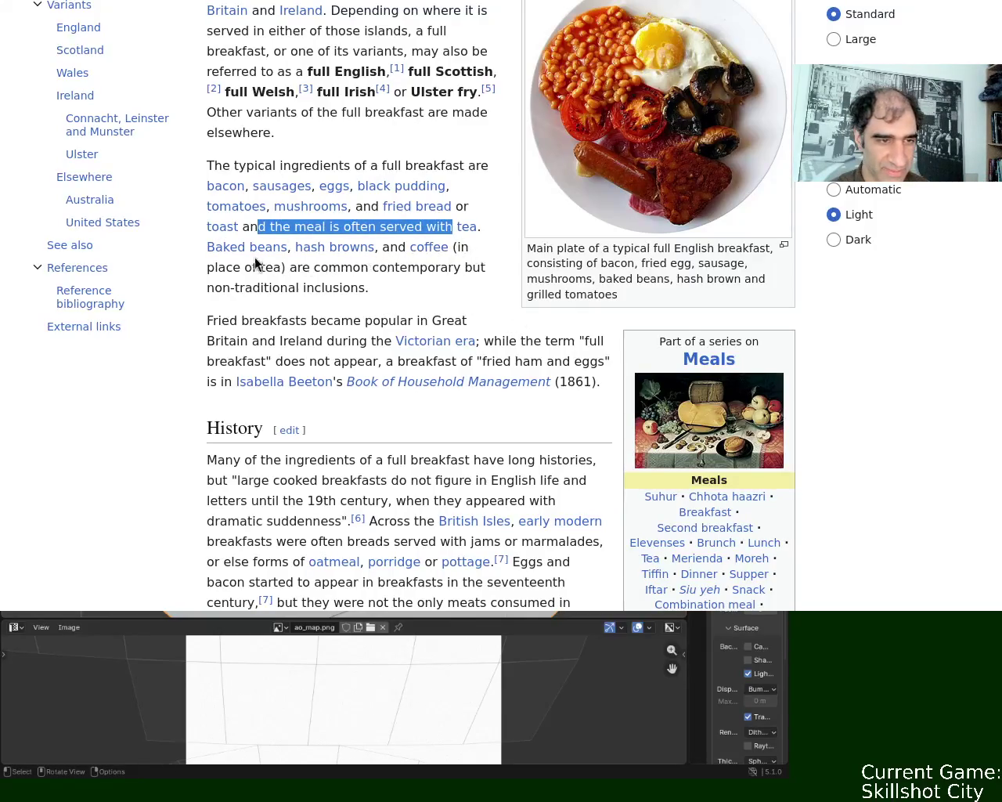
mouse_move(335, 247)
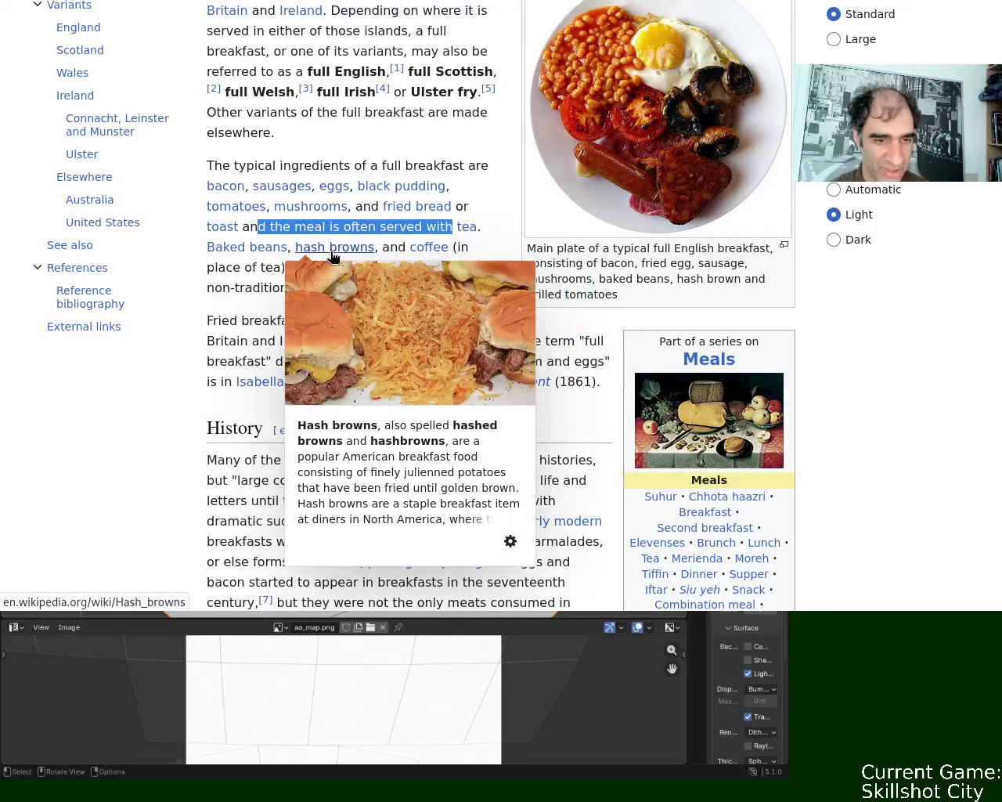
click(333, 257)
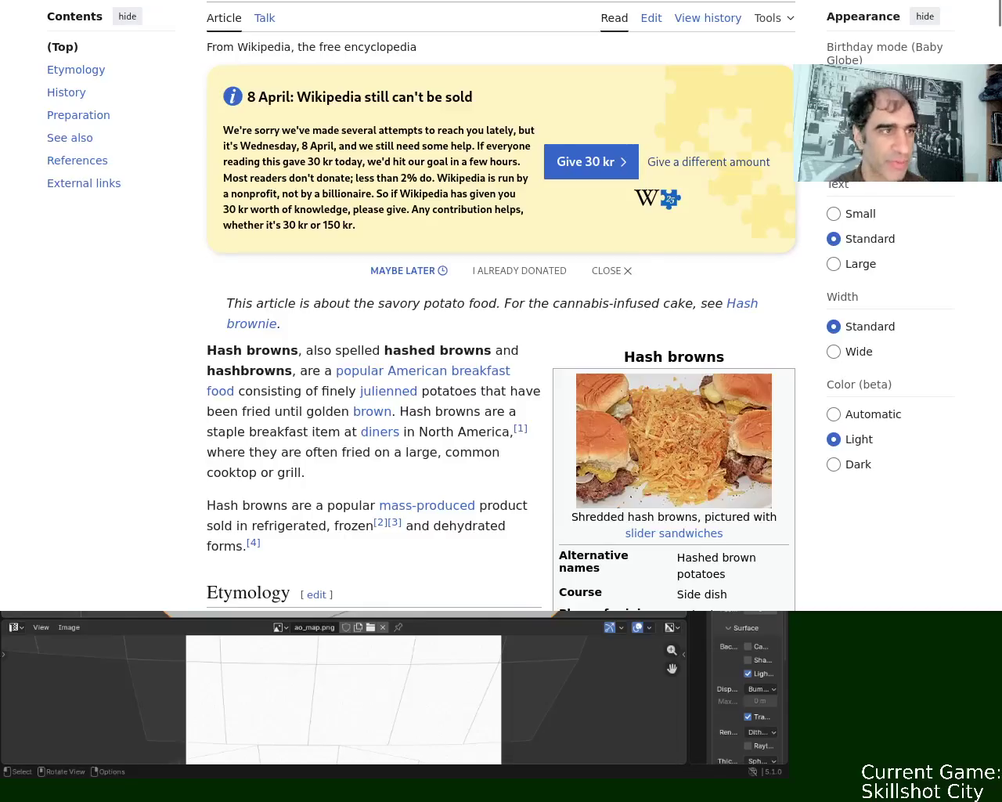
key(alt+Left)
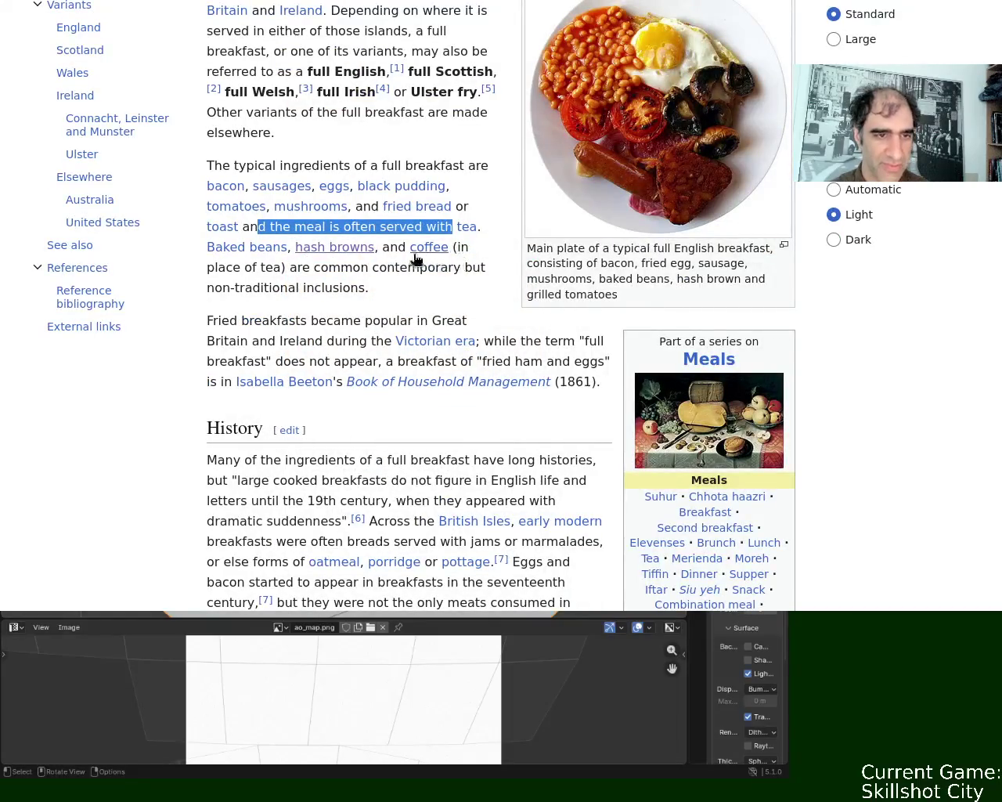
mouse_move(360, 267)
mouse_down()
mouse_move(431, 271)
mouse_move(411, 293)
mouse_up()
click(371, 297)
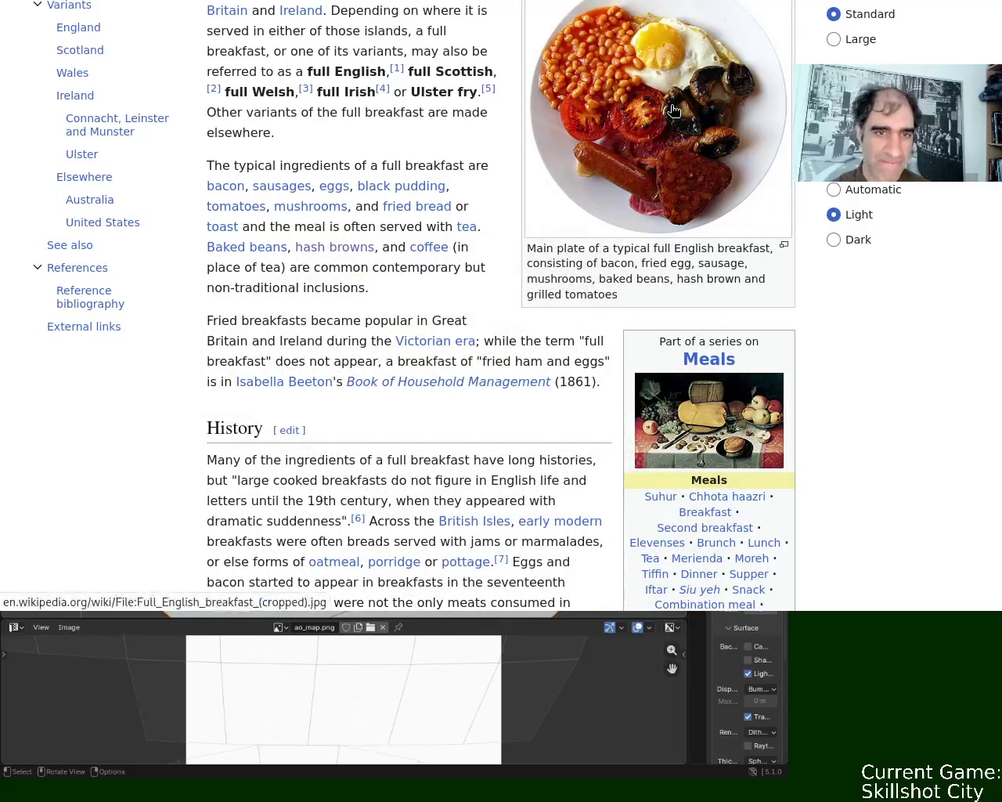
click(658, 128)
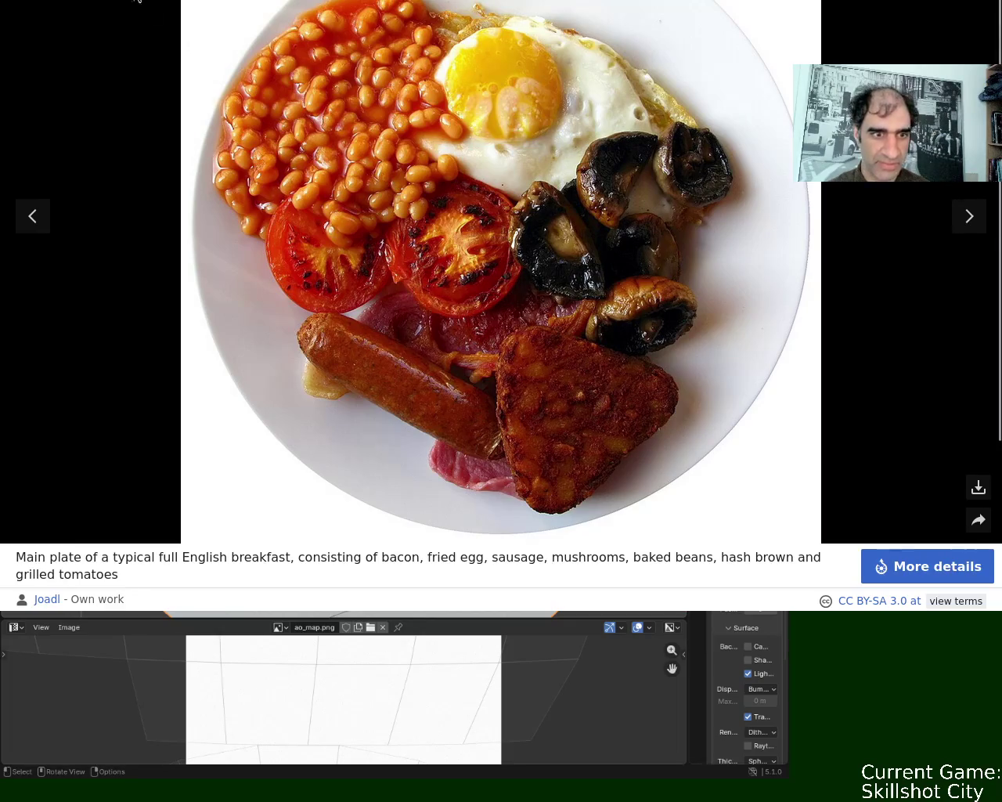
key(Escape)
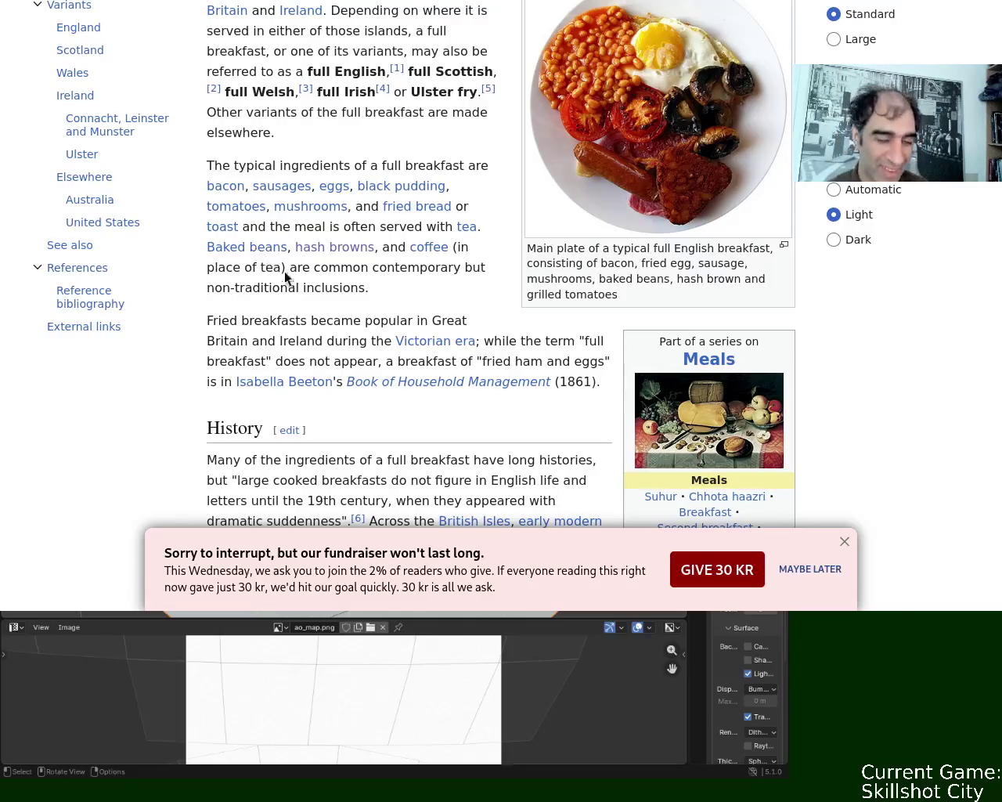
scroll(502, 313, down, 10)
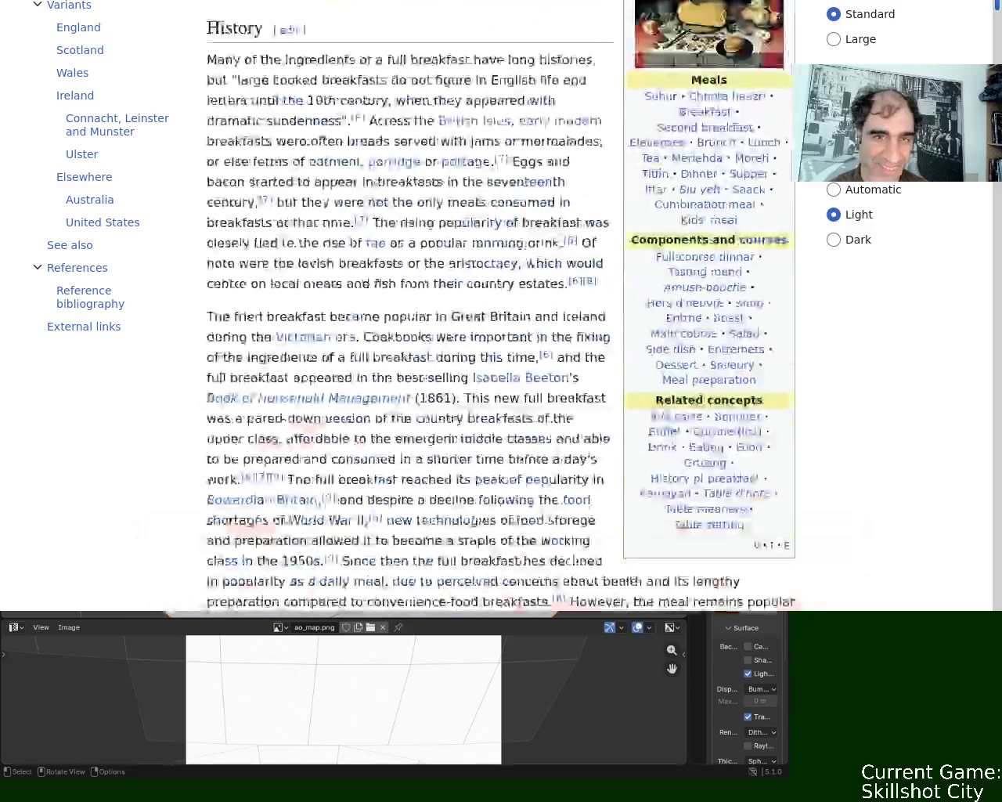
scroll(675, 264, down, 10)
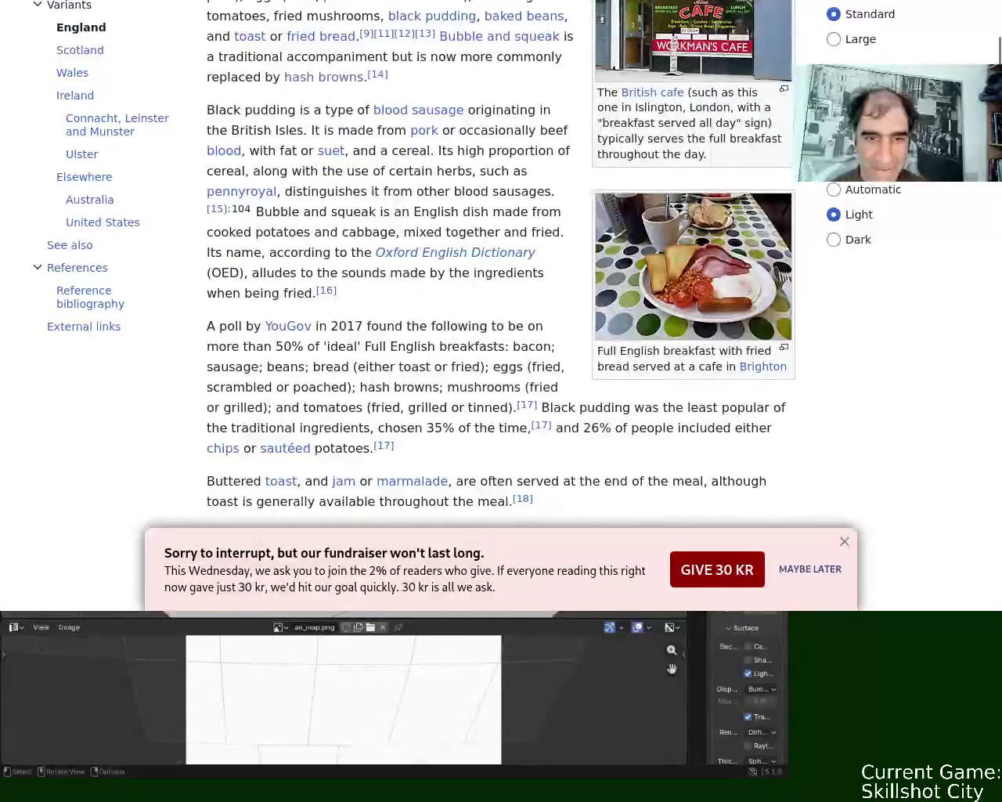
click(675, 264)
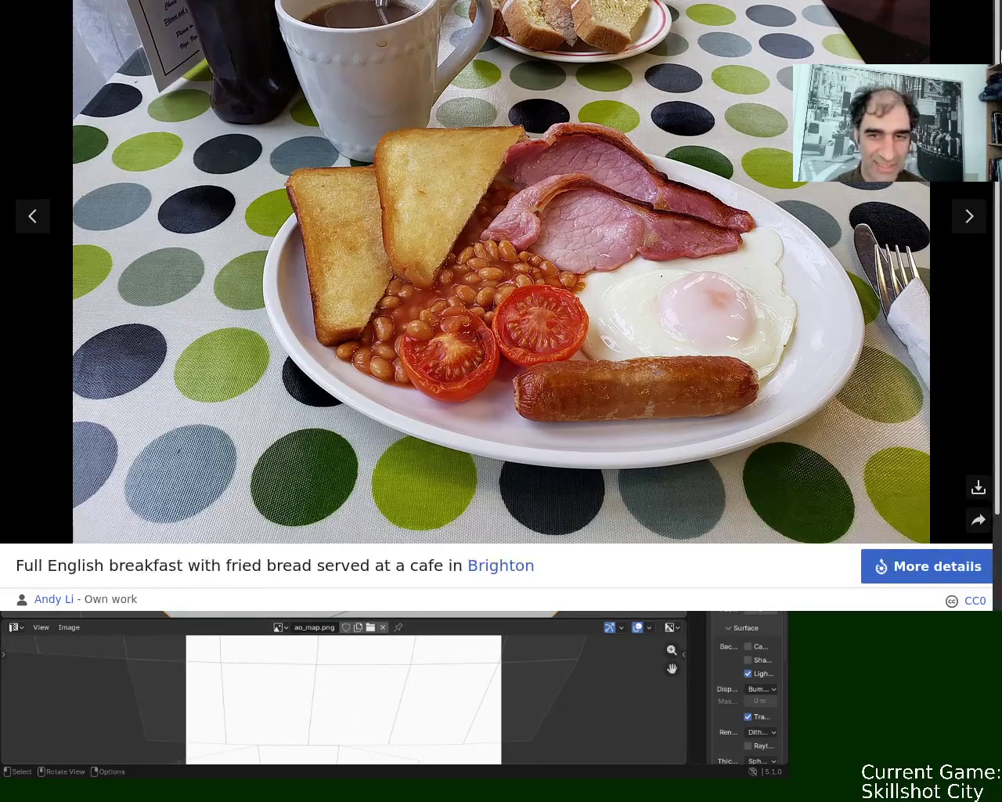
mouse_move(469, 14)
alt+mouse_down()
mouse_move(375, 33)
mouse_move(499, 50)
alt+mouse_up()
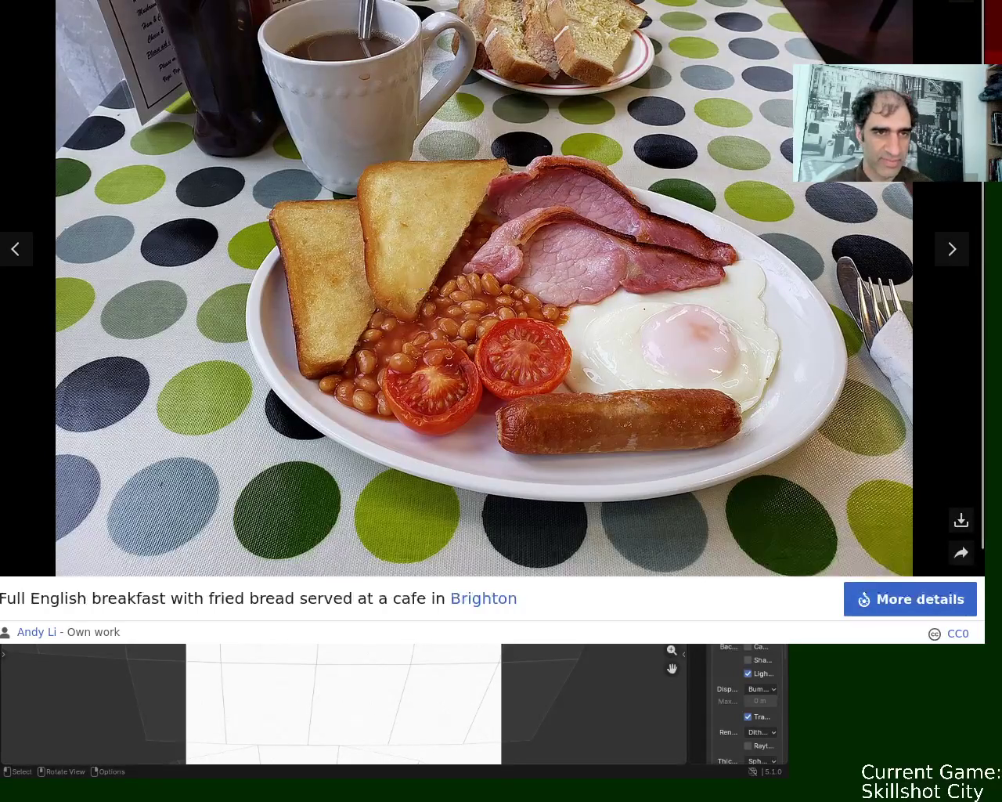
key(Escape)
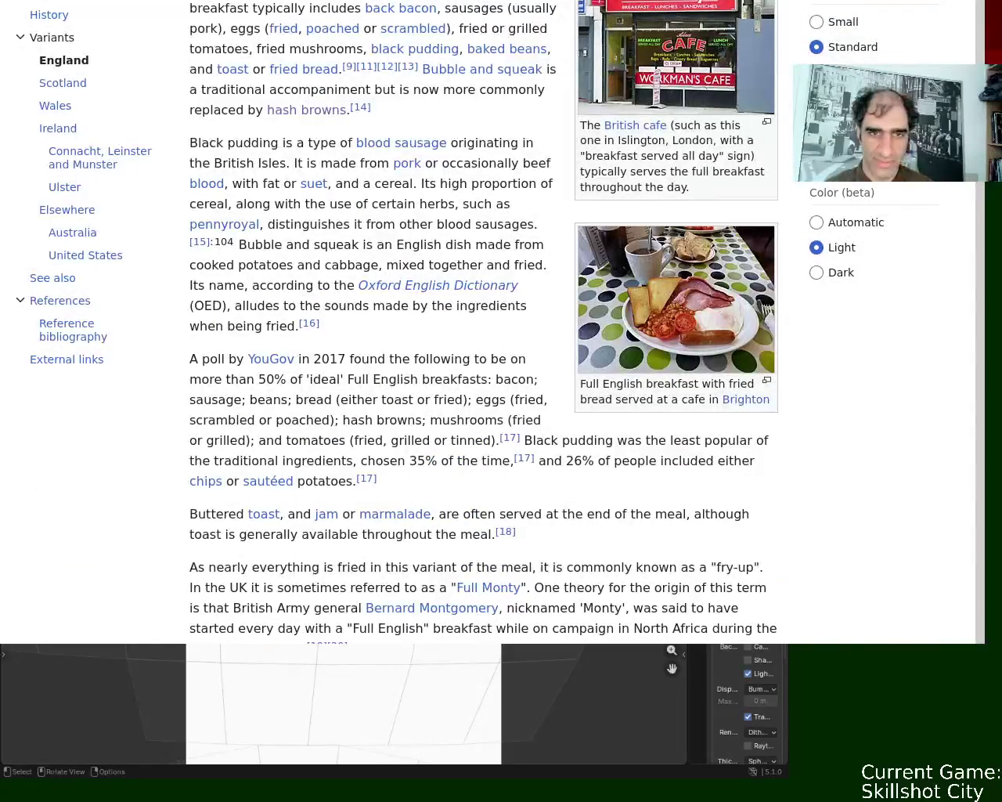
scroll(501, 313, down, 5)
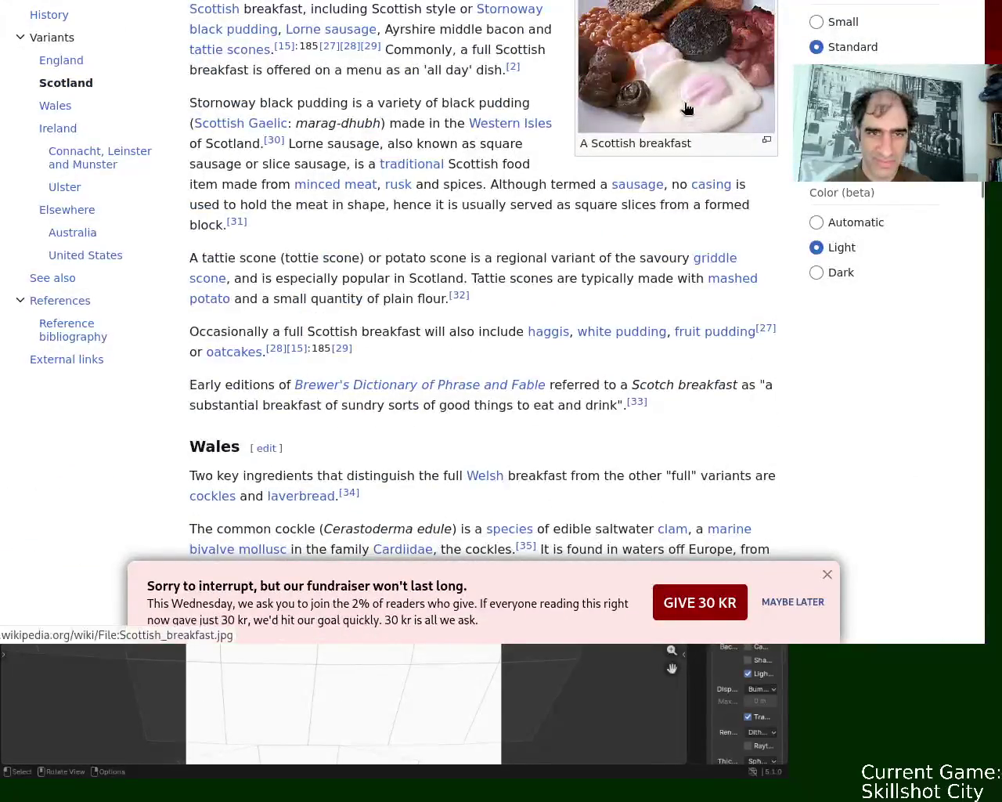
click(685, 110)
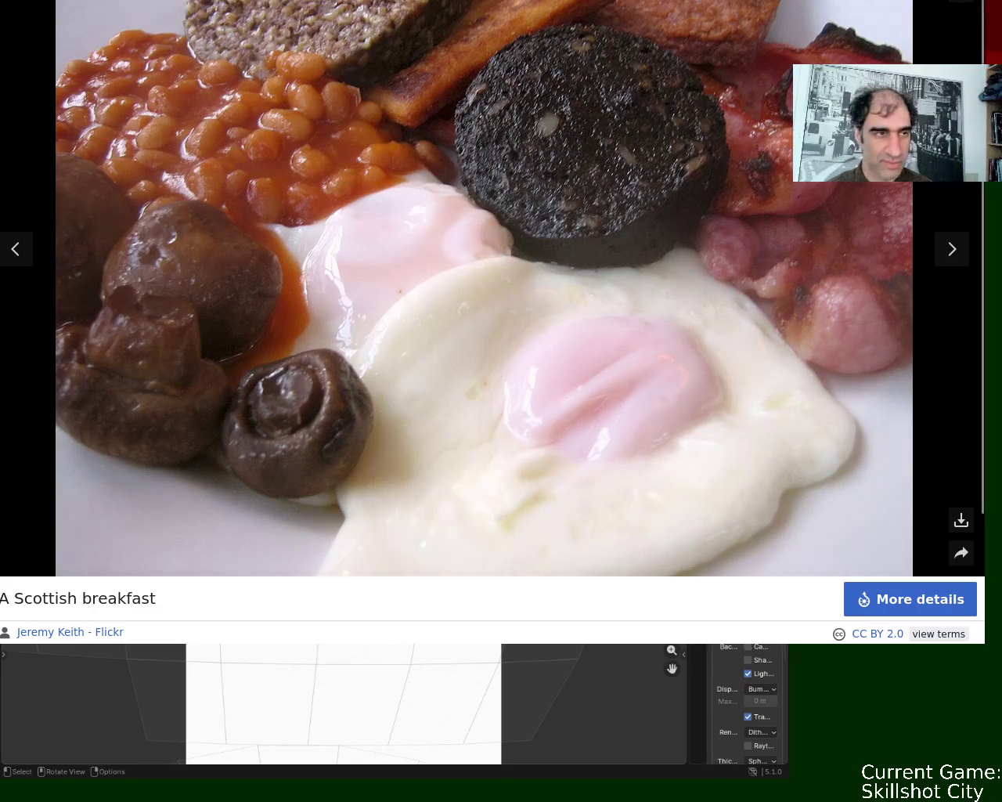
key(Escape)
scroll(979, 186, down, 8)
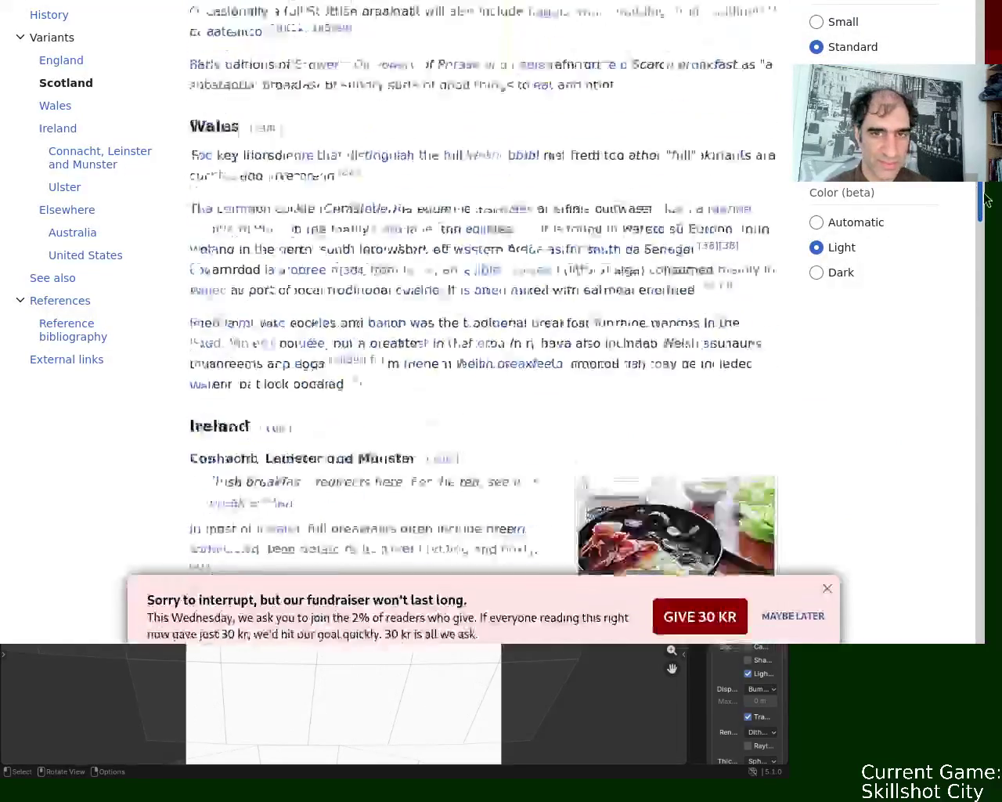
Step: Enlarge the Irish breakfast photo in the media viewer
click(611, 219)
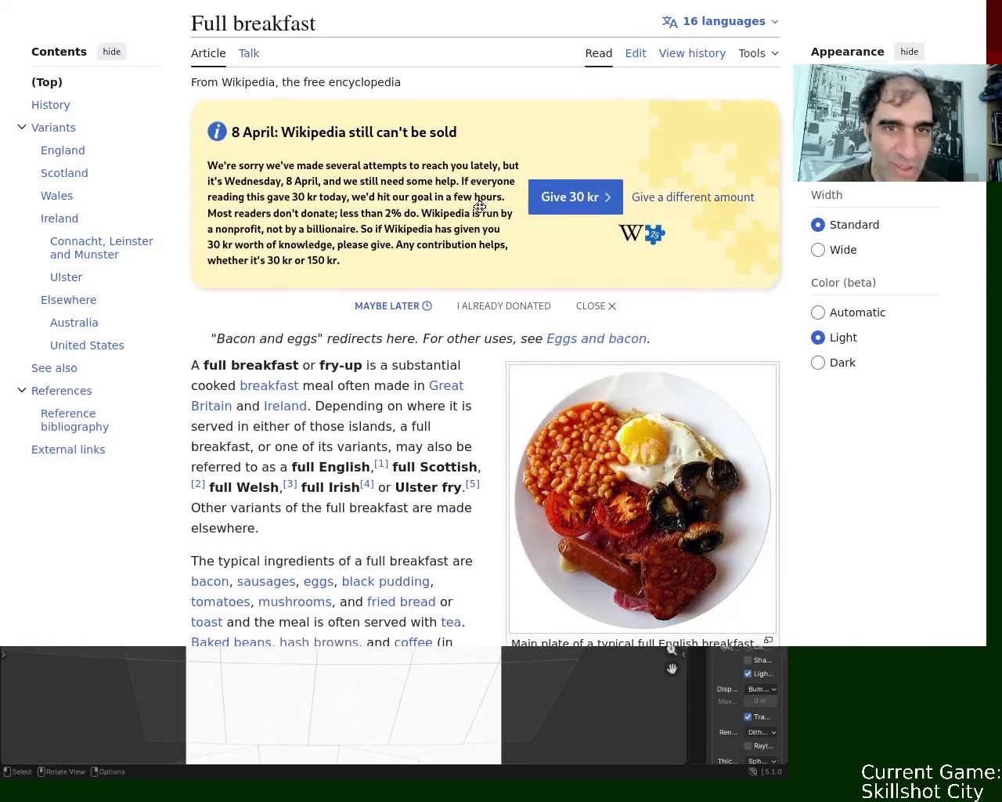
Step: Raise the browser window, scroll down, and highlight the quote about large cooked breakfasts
mouse_move(508, 194)
mouse_down()
mouse_move(514, 83)
mouse_move(531, 51)
mouse_up()
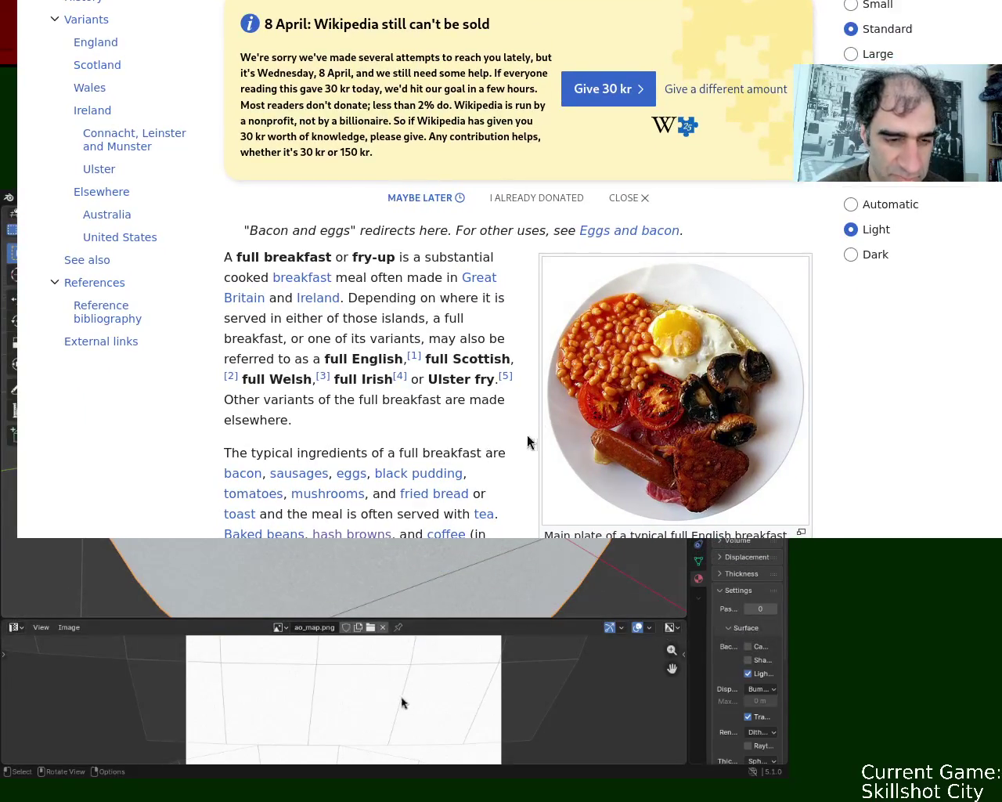
scroll(397, 17, down, 10)
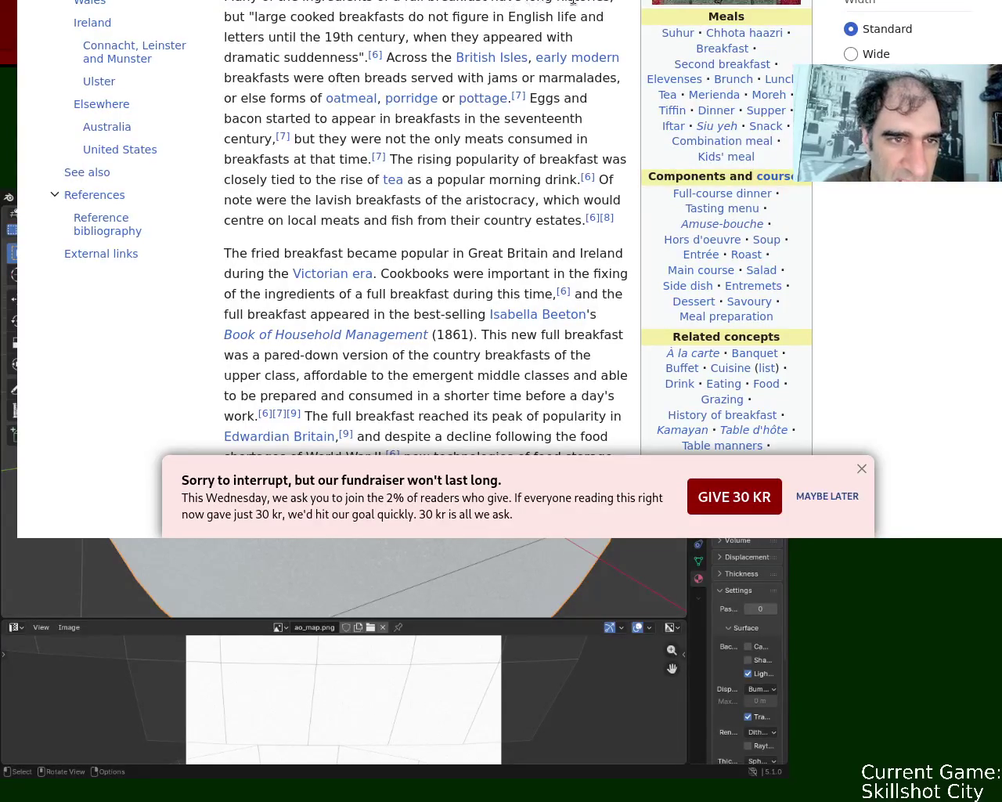
mouse_move(257, 18)
mouse_down()
mouse_move(419, 13)
mouse_move(562, 25)
mouse_move(278, 36)
mouse_move(415, 36)
mouse_up()
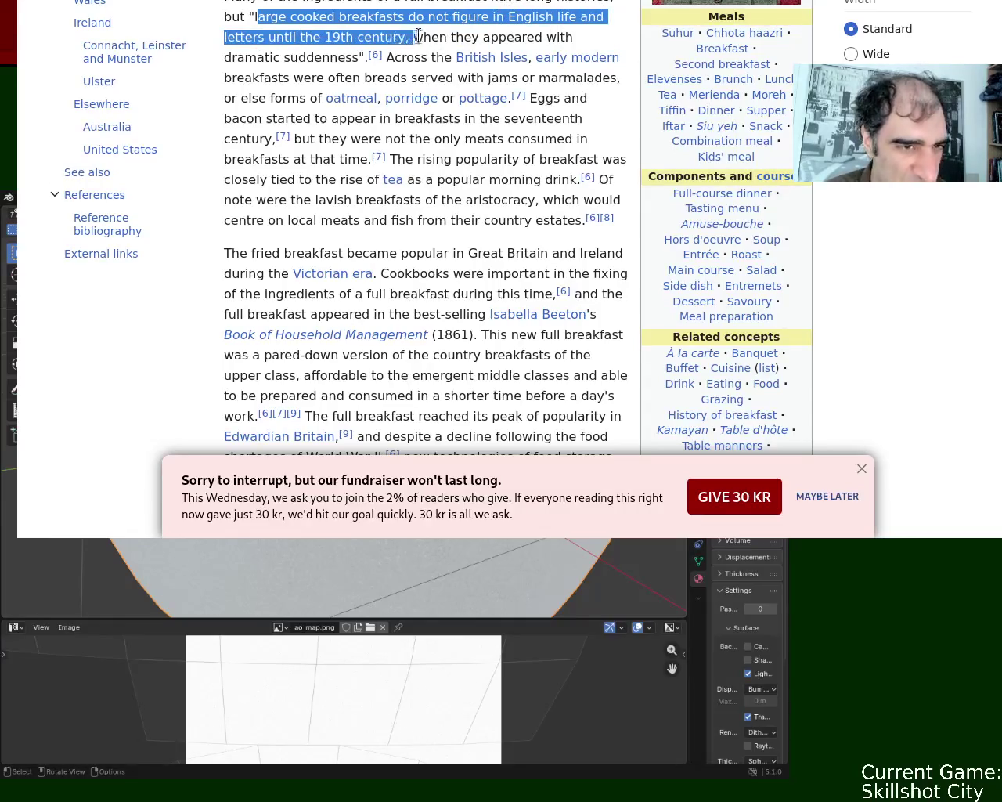
click(438, 36)
mouse_move(482, 37)
mouse_down()
mouse_move(555, 36)
mouse_move(283, 49)
mouse_move(290, 57)
mouse_move(445, 57)
mouse_up()
click(422, 39)
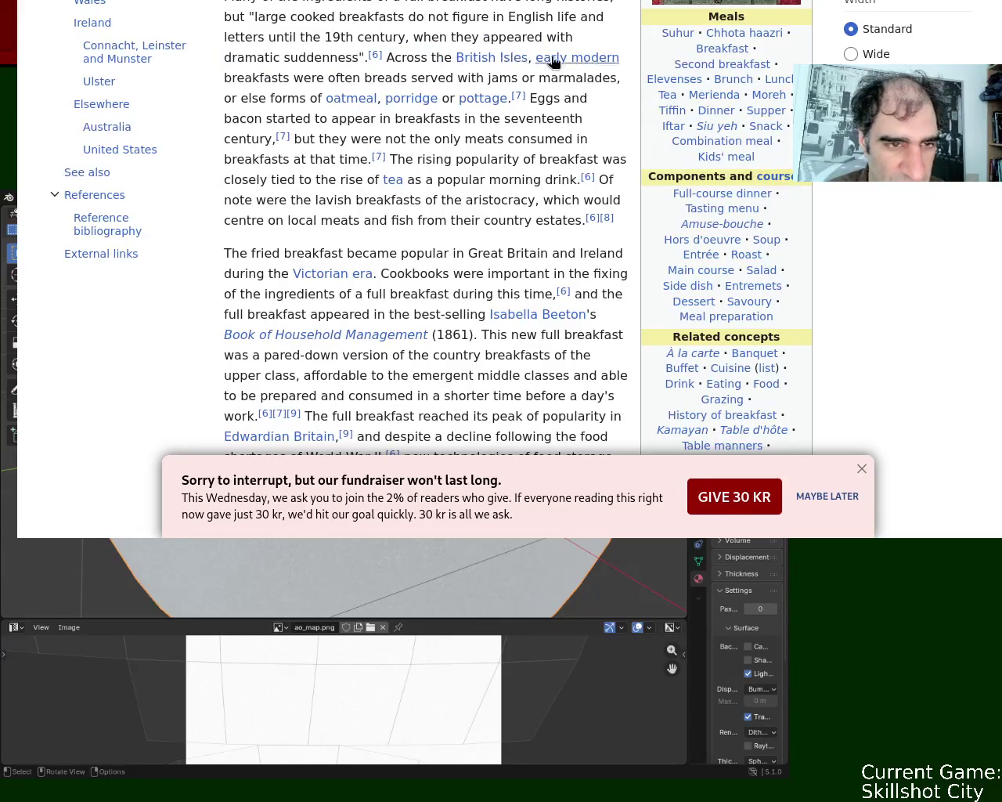
Step: Highlight the lines on breads with jams, oatmeal, porridge or pottage, and the seventeenth century
drag(311, 77, 393, 76)
mouse_move(451, 77)
mouse_down()
mouse_move(626, 88)
mouse_move(322, 98)
mouse_move(261, 85)
mouse_move(509, 97)
mouse_move(518, 108)
mouse_up()
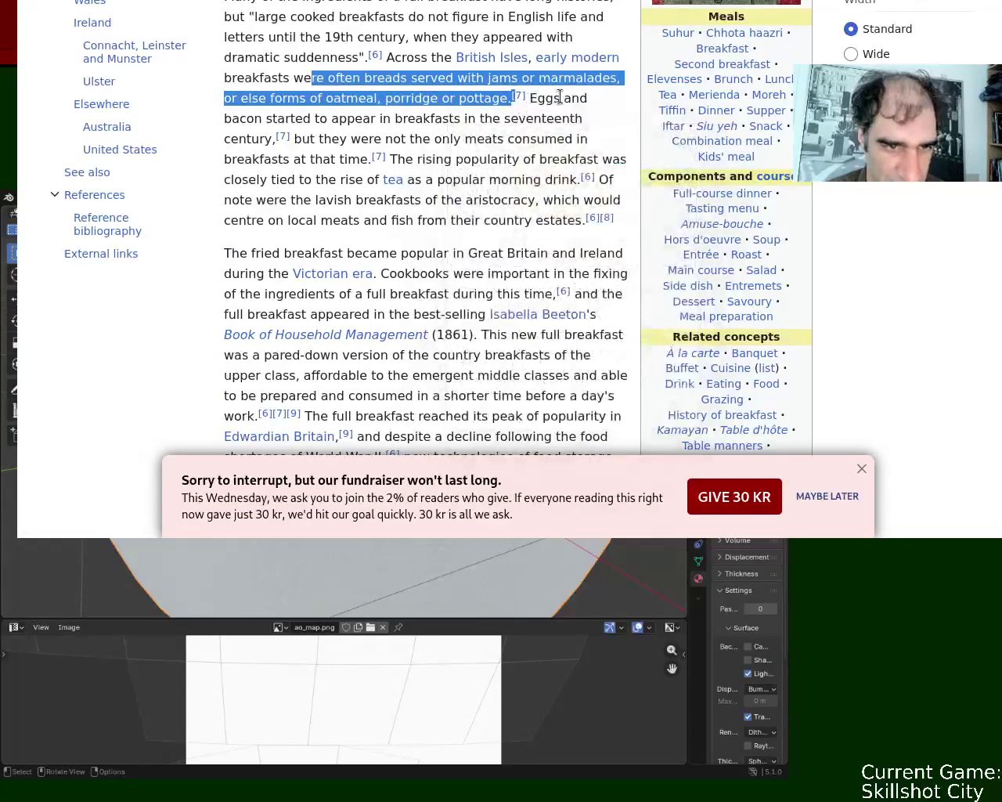
mouse_move(311, 118)
mouse_down()
mouse_move(587, 119)
mouse_move(286, 138)
mouse_up()
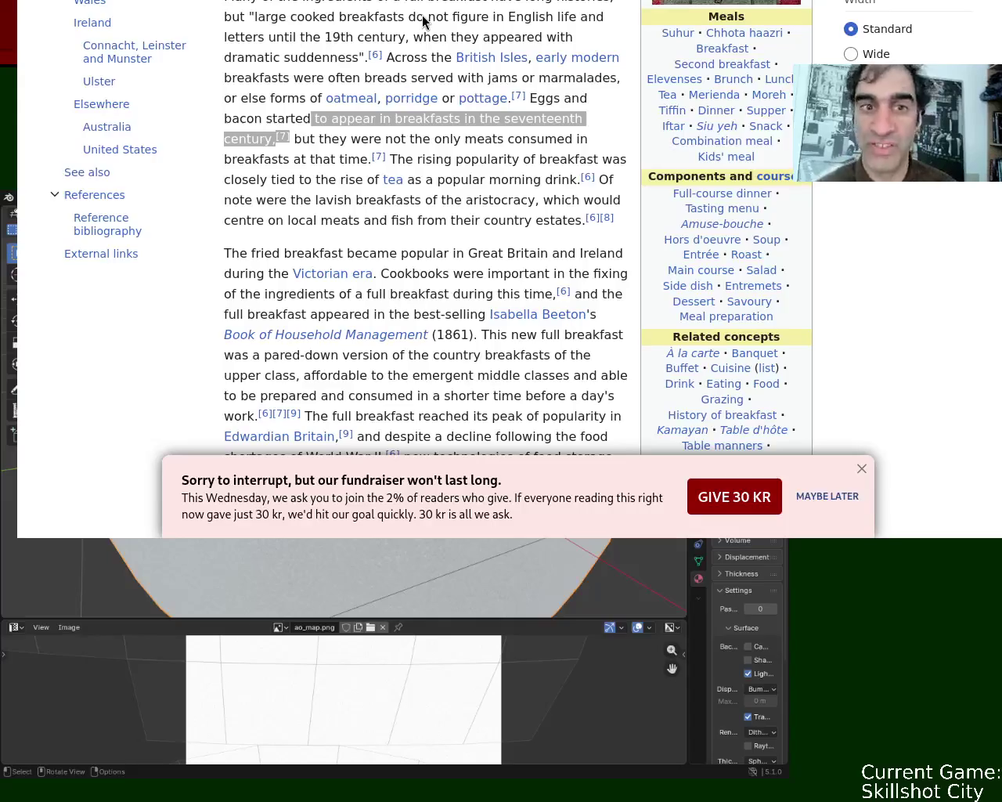
Step: Move the browser down-left over Blender, then switch back to Blender
mouse_move(423, 22)
alt+mouse_down()
mouse_move(450, 233)
mouse_move(451, 216)
alt+mouse_up()
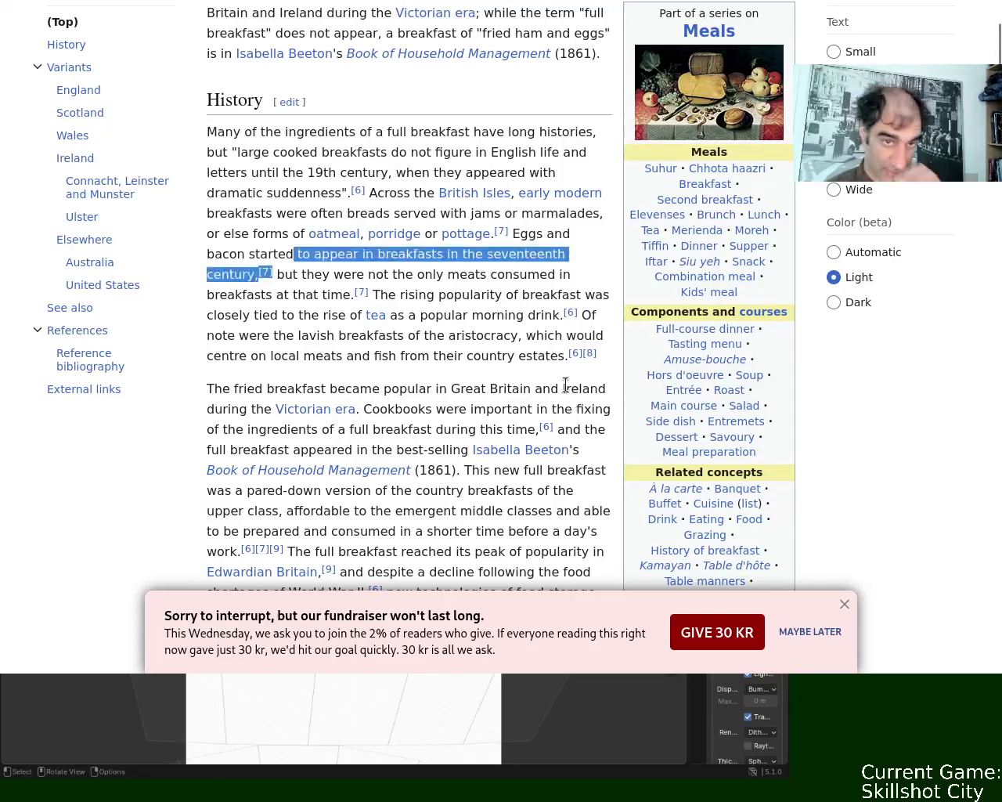
scroll(809, 239, up, 10)
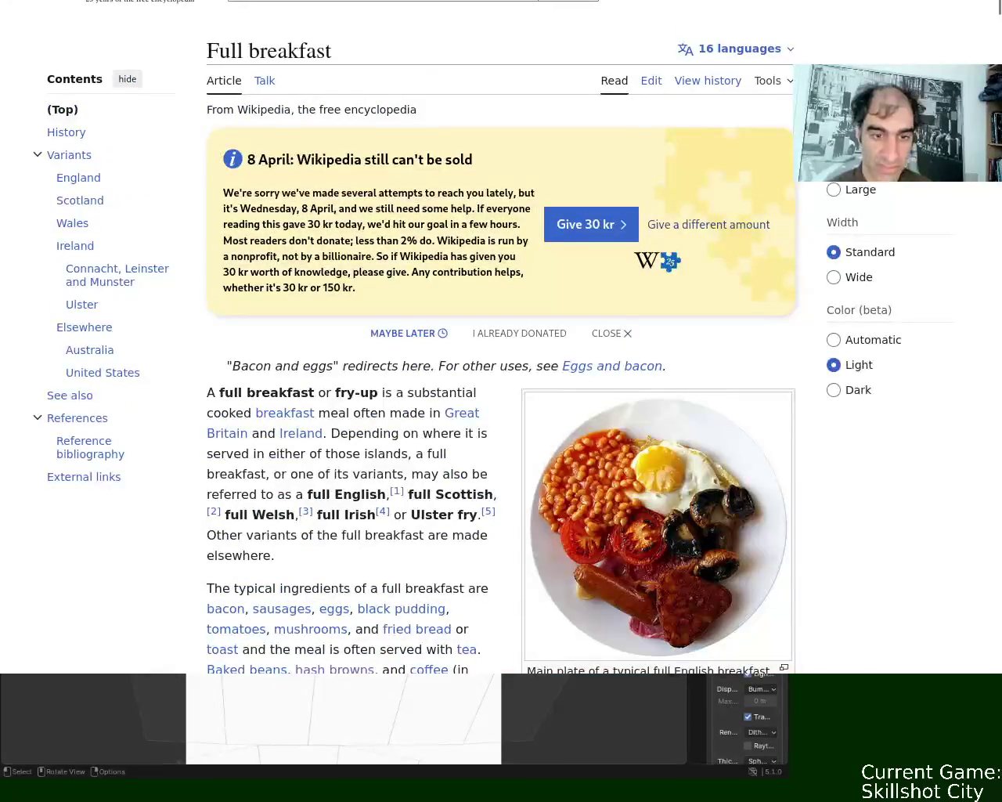
scroll(329, 293, down, 2)
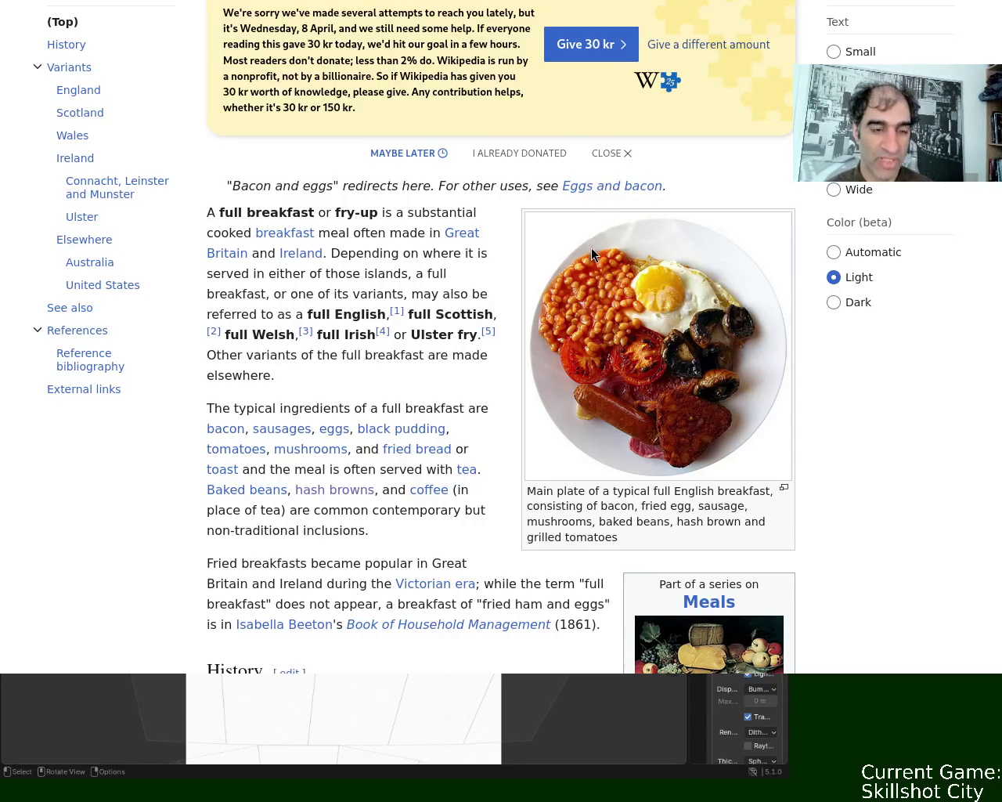
key(alt+Tab)
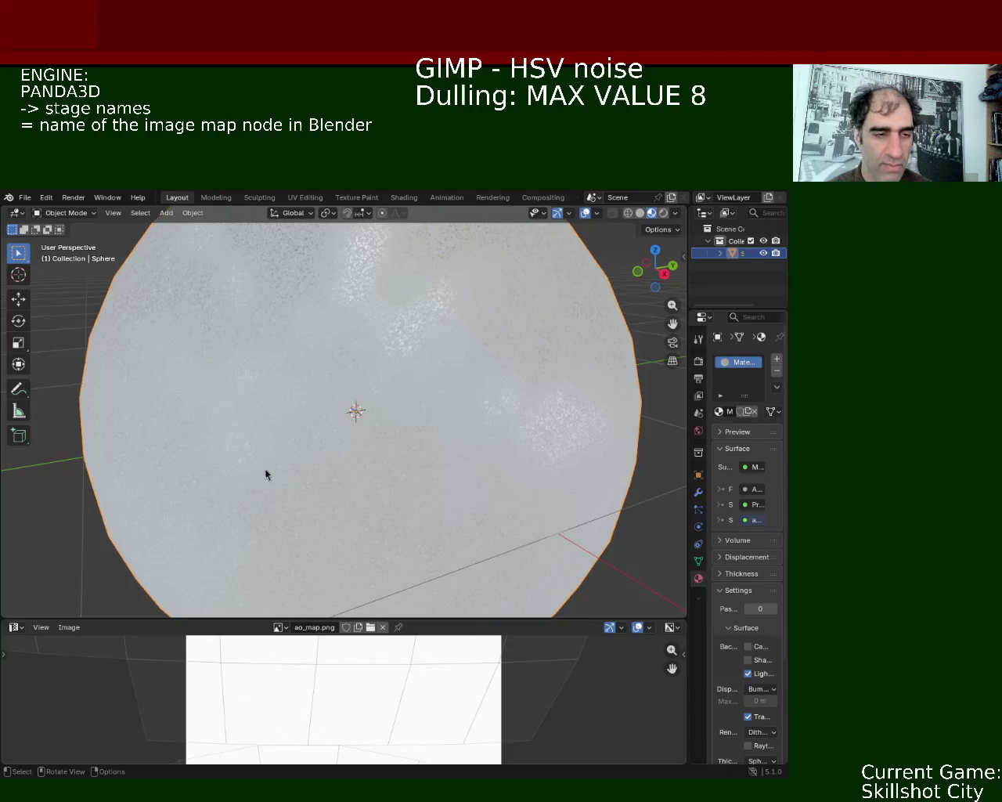
click(24, 198)
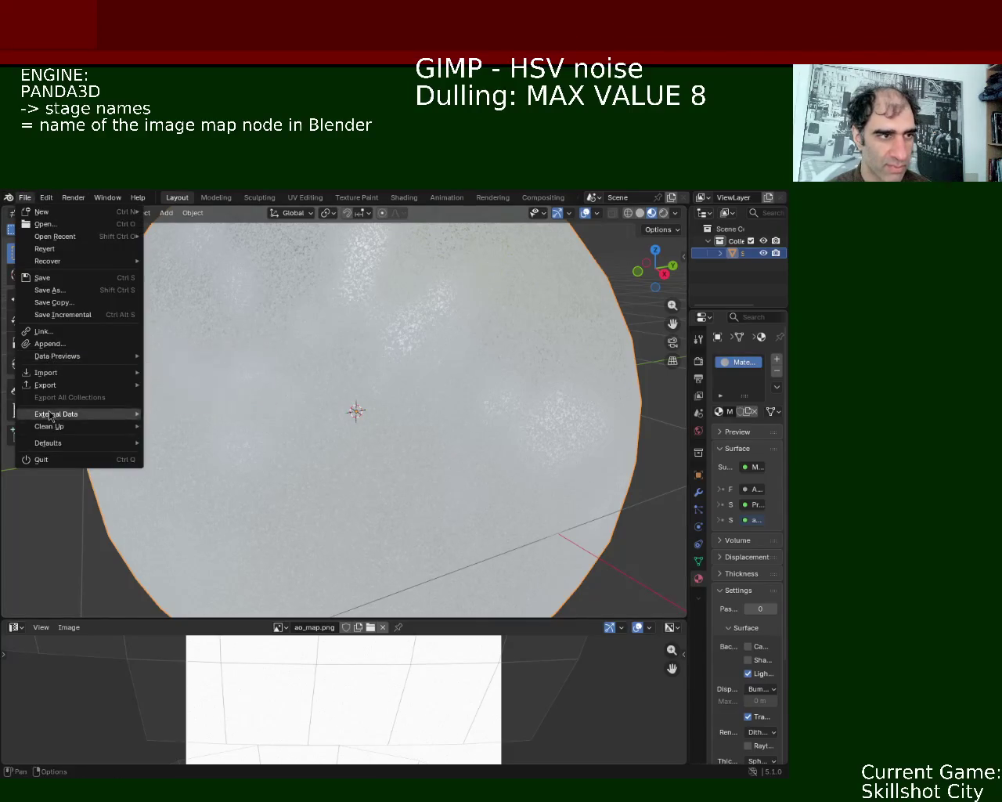
click(483, 447)
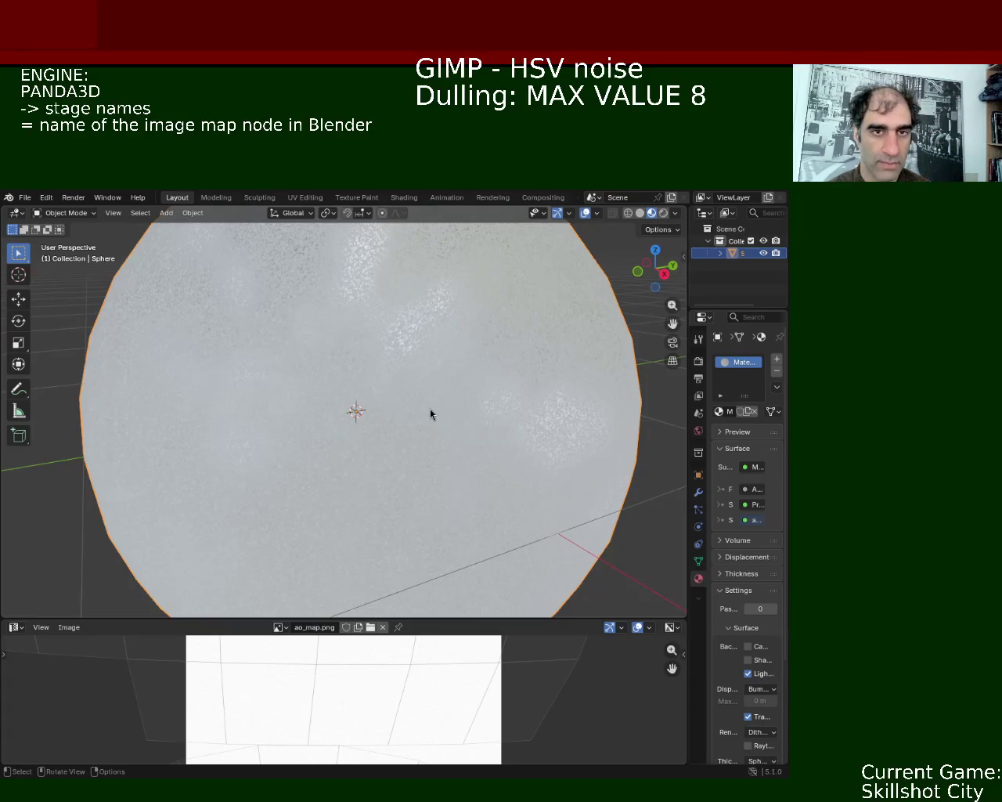
click(26, 198)
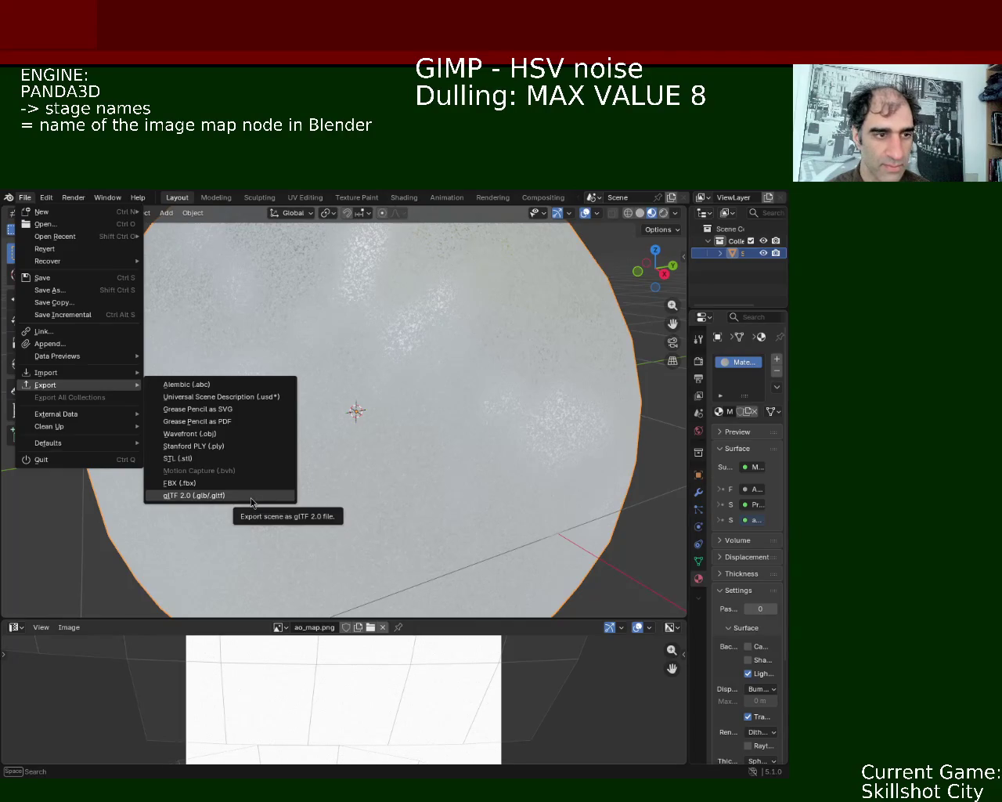
key(Escape)
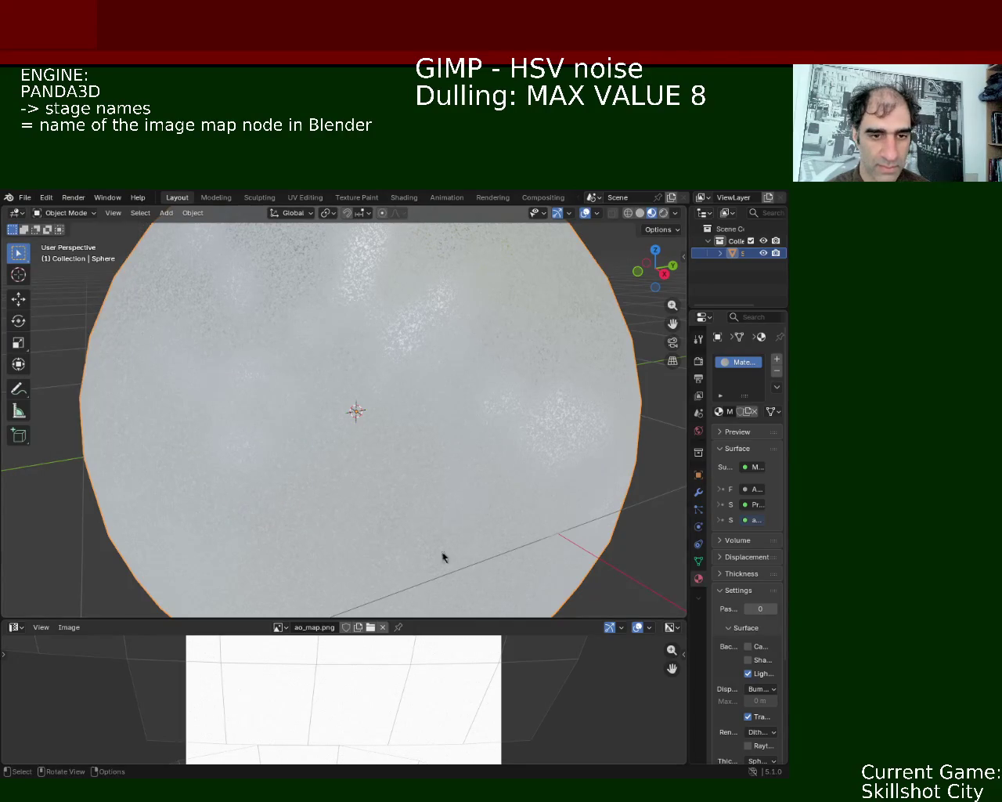
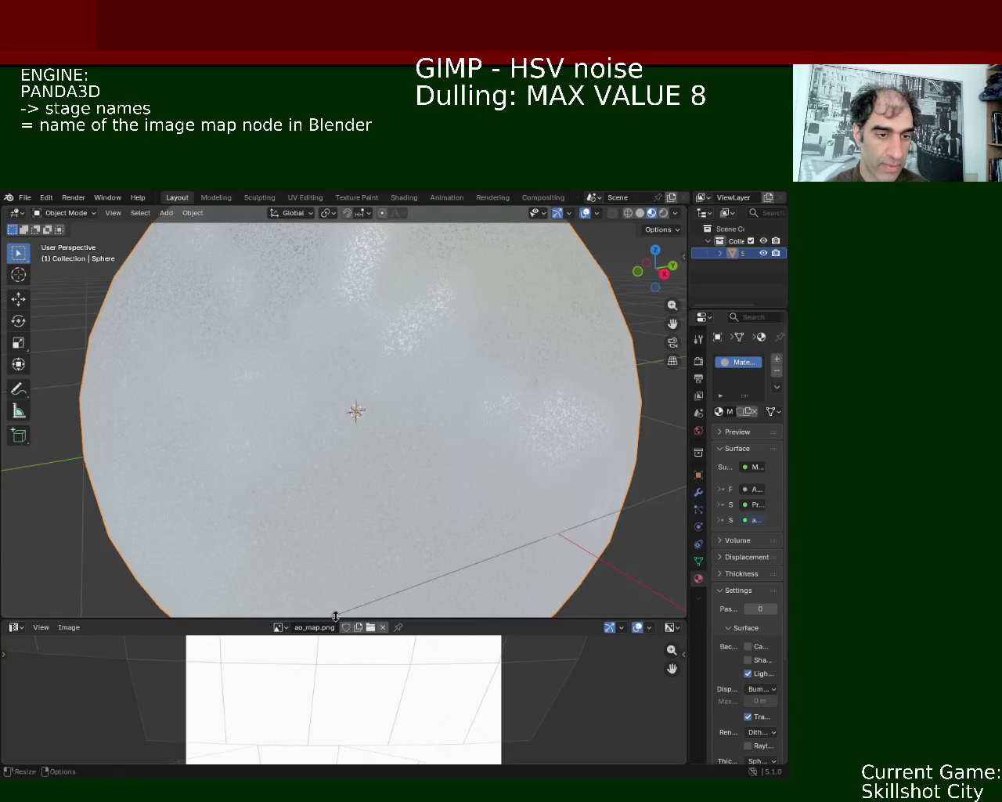
Step: Replace the image view with the Shader Editor and frame all the material's nodes
drag(369, 619, 235, 467)
click(14, 476)
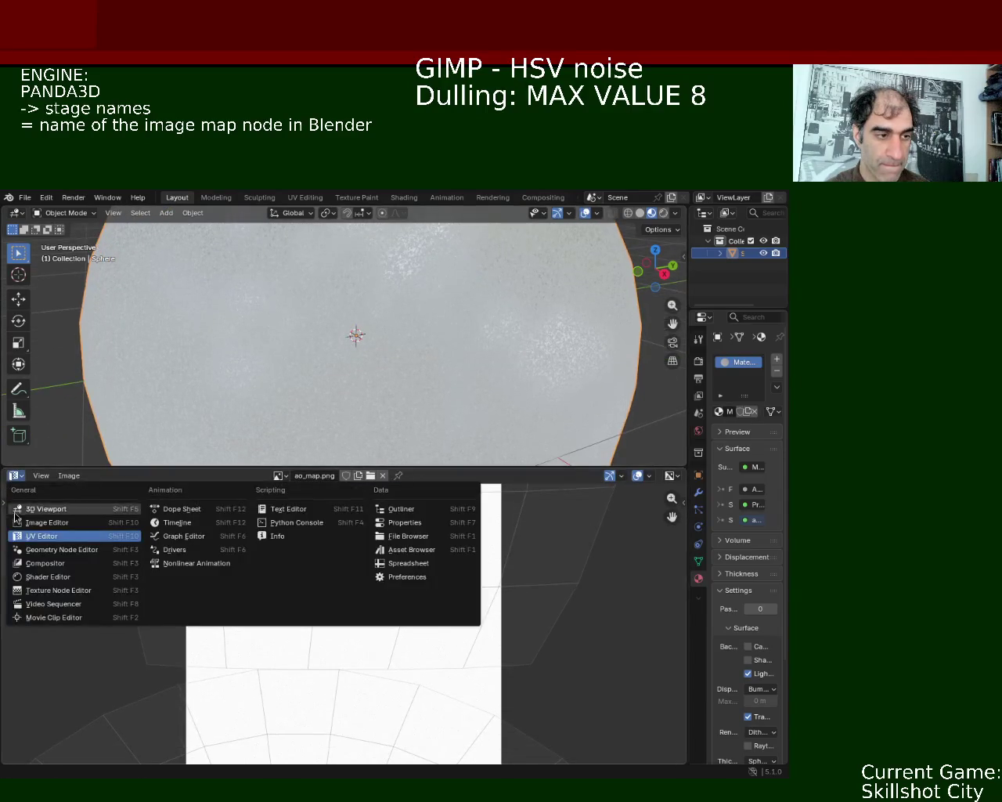
click(67, 585)
key(Home)
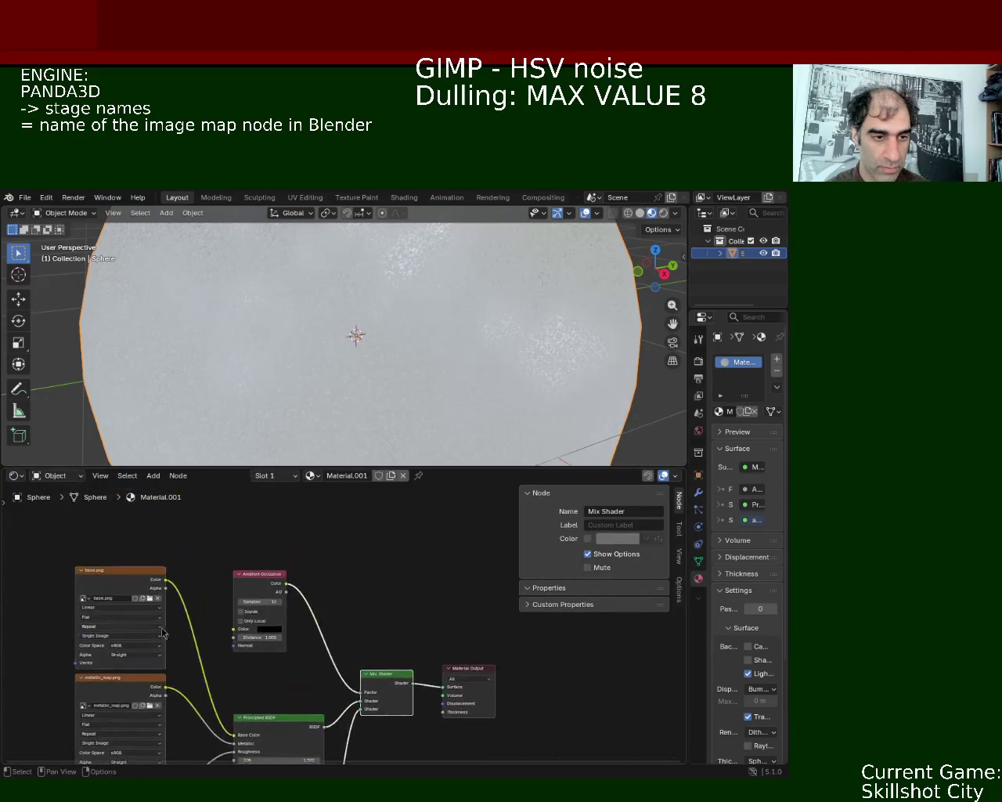
Step: Rename the base.png texture node to 'base' in the sidebar Name field
click(138, 586)
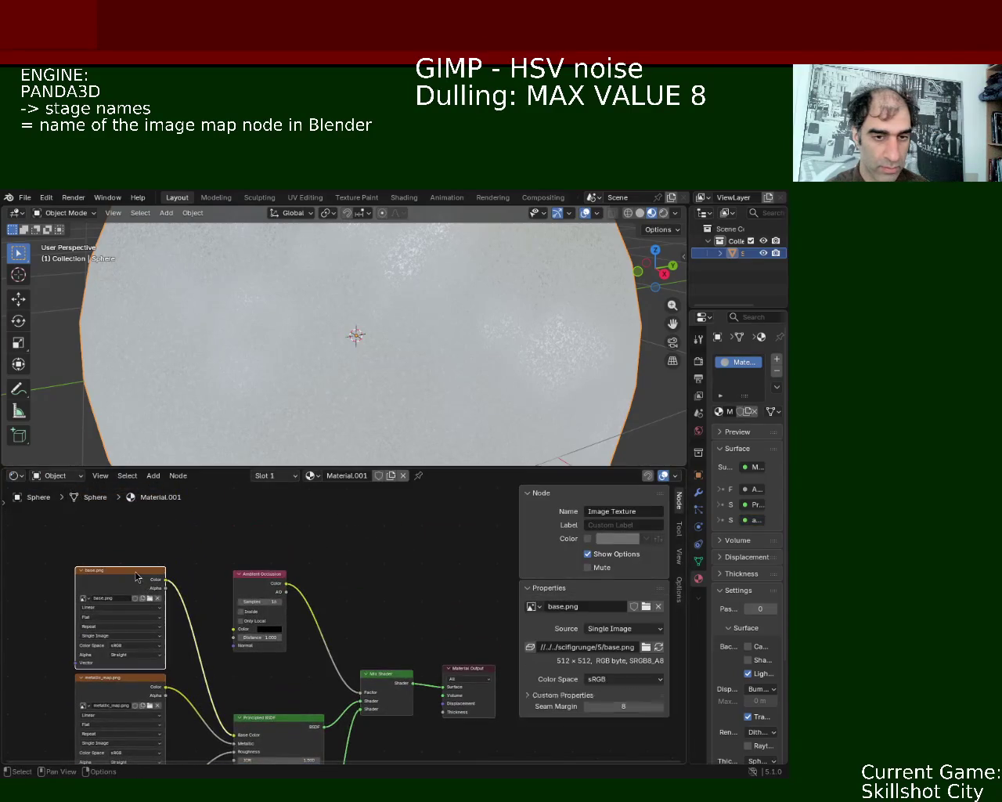
click(121, 706)
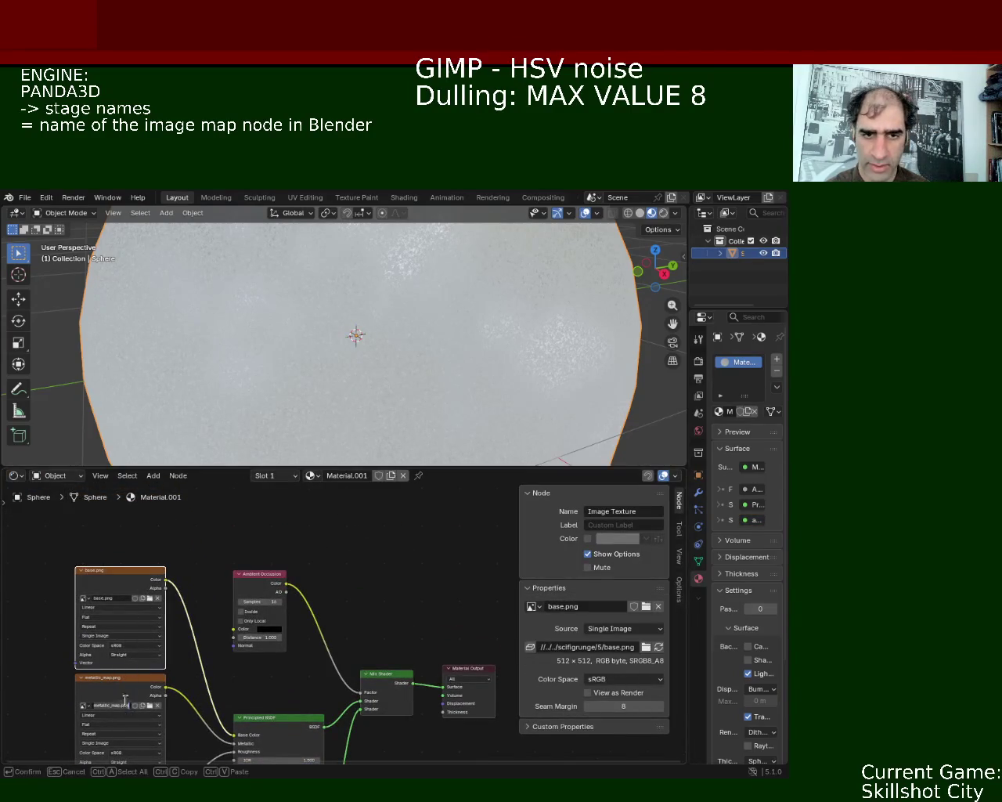
click(615, 510)
click(616, 510)
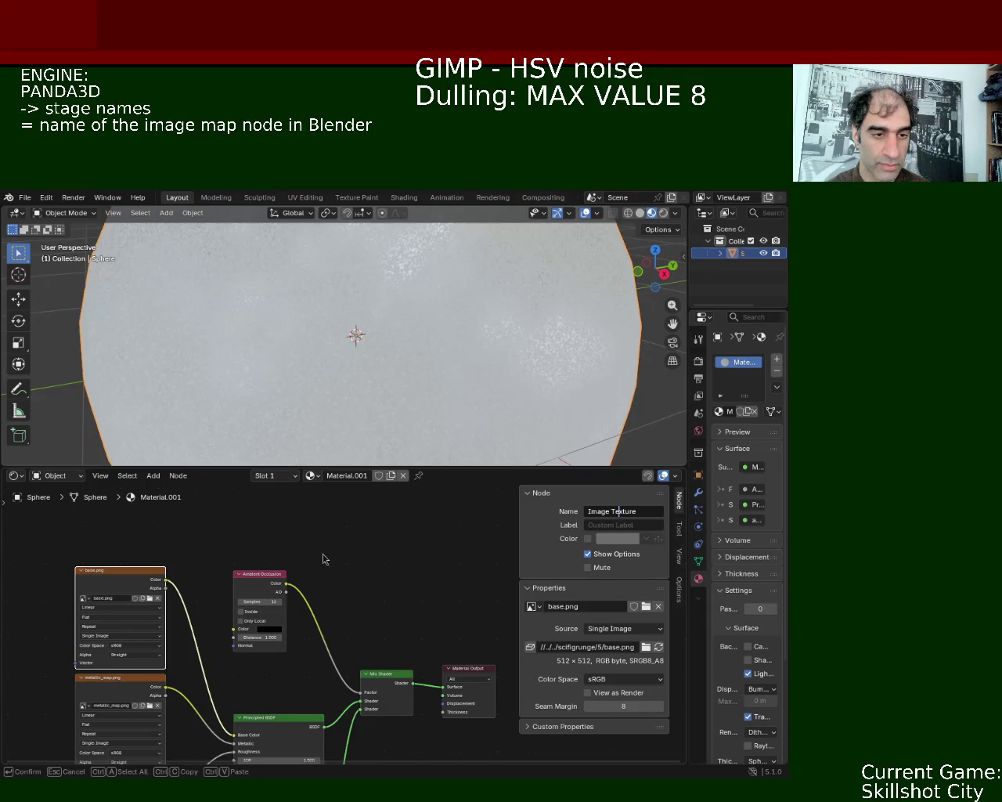
click(643, 512)
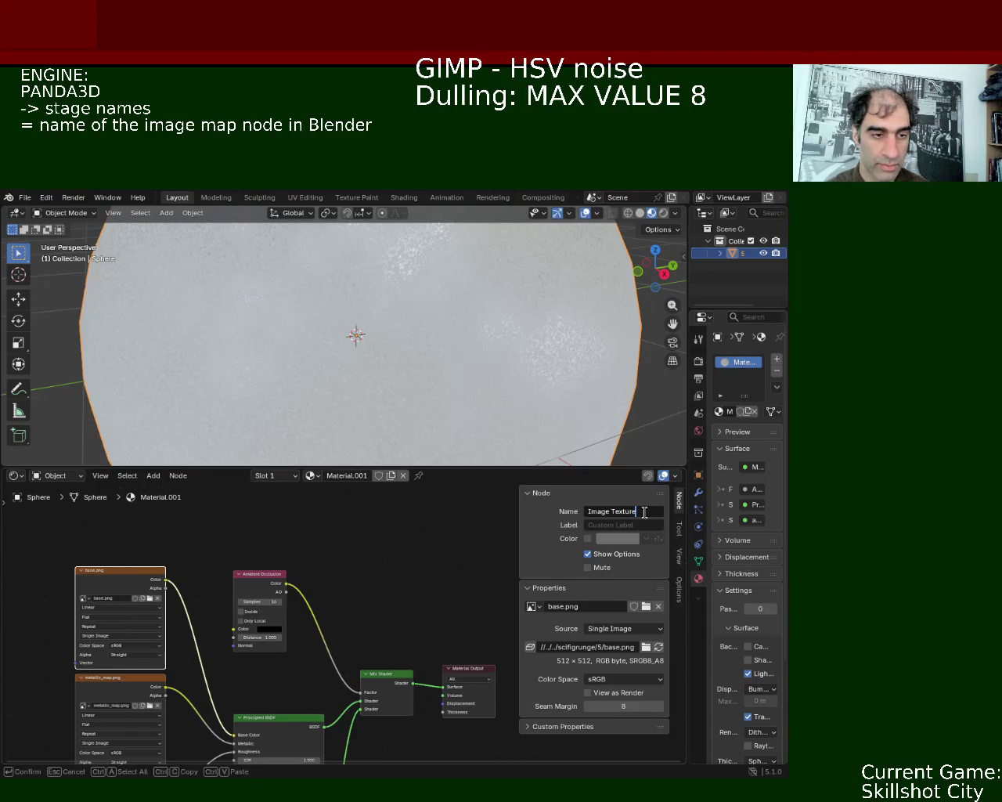
key(Home)
text(base)
key(Return)
click(116, 691)
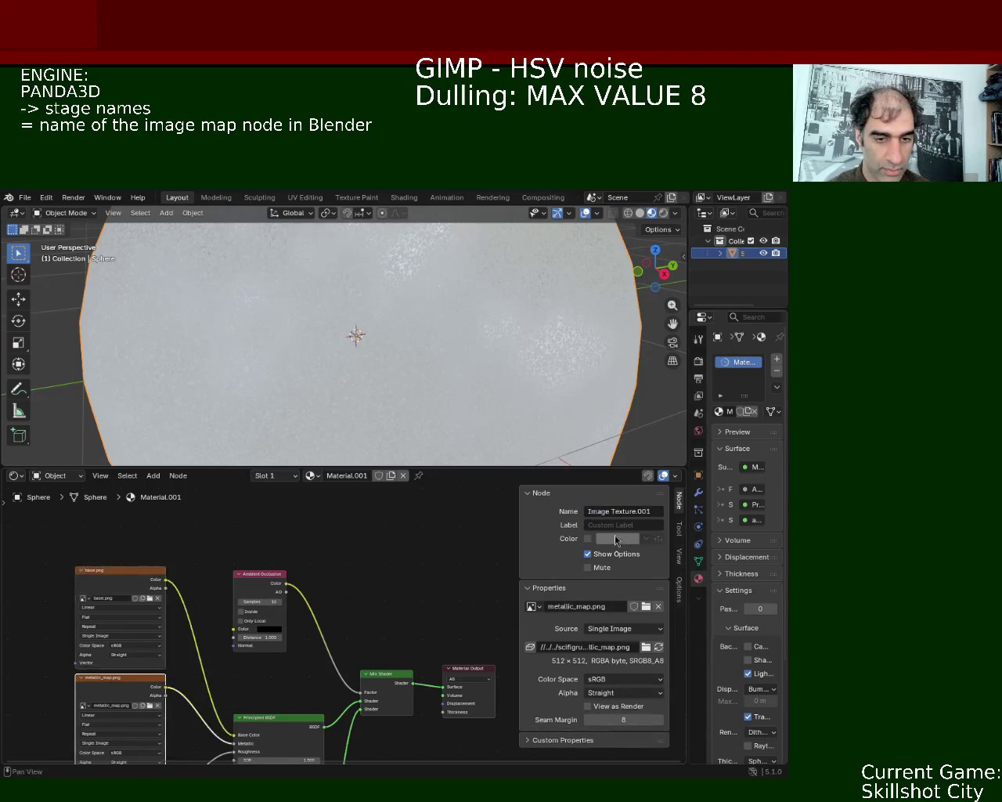
Step: Rename the metallic and roughness texture nodes to metallic_map and roughness_map
click(661, 511)
key(Home)
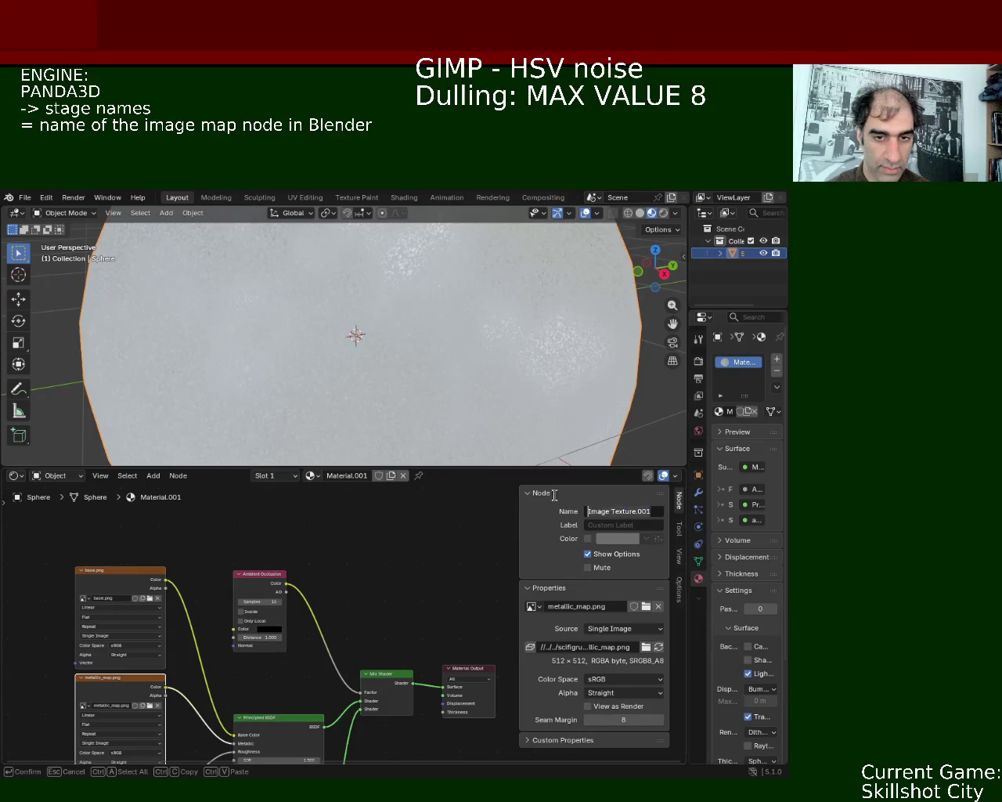
key(ctrl+a)
text(metallic)
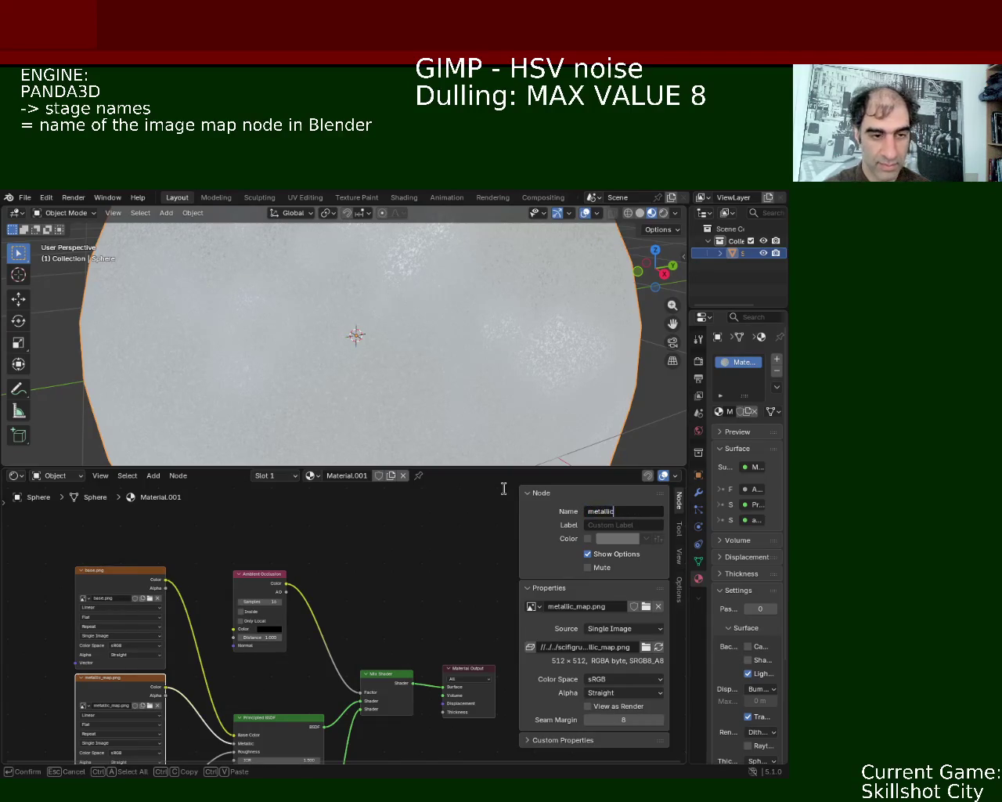
text(_map)
key(BackSpace)
key(BackSpace)
key(BackSpace)
text(map)
key(Return)
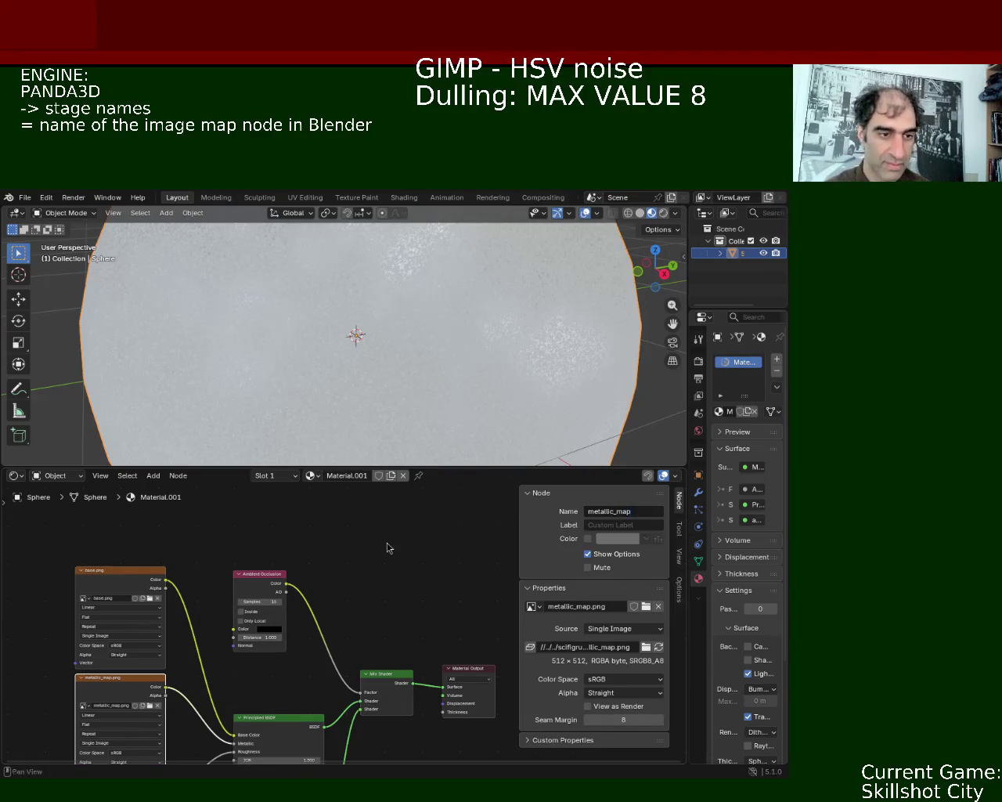
middle_drag(201, 714, 235, 529)
click(174, 603)
double_click(609, 511)
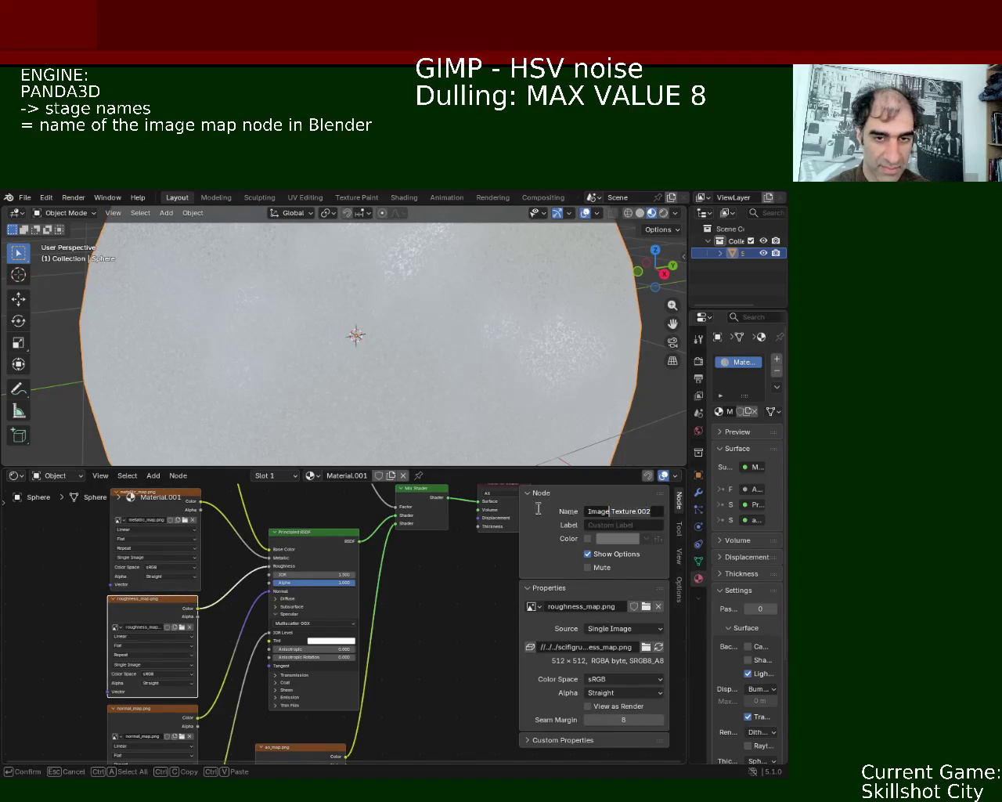
text(roughness)
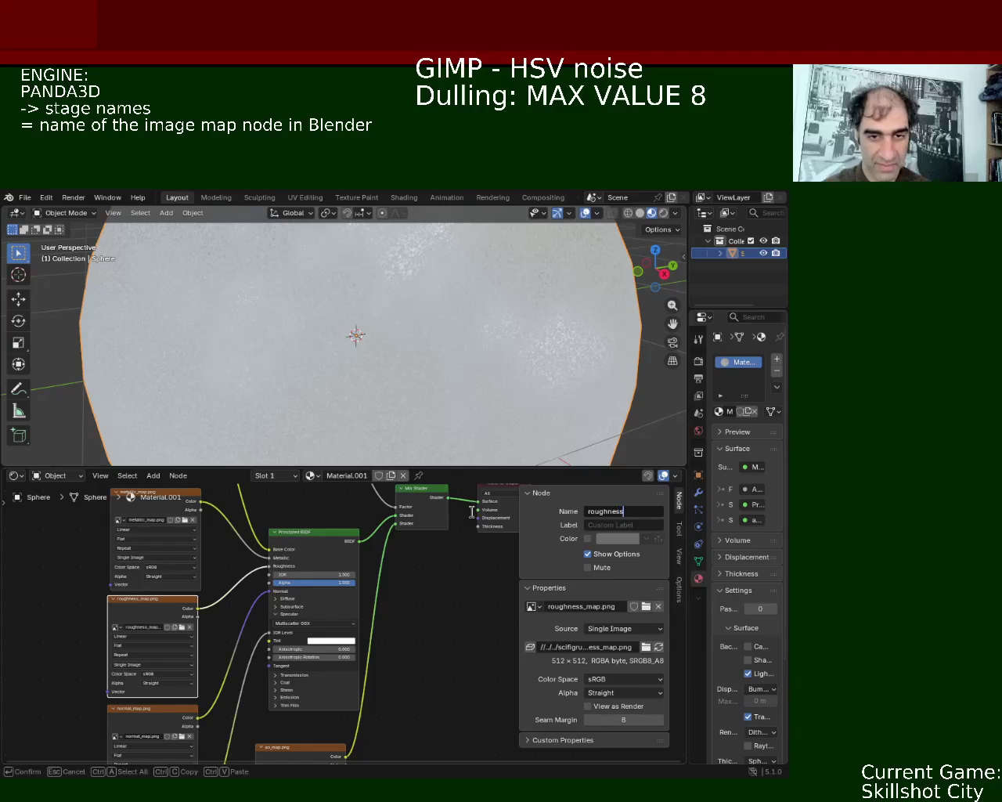
text(_map)
key(Return)
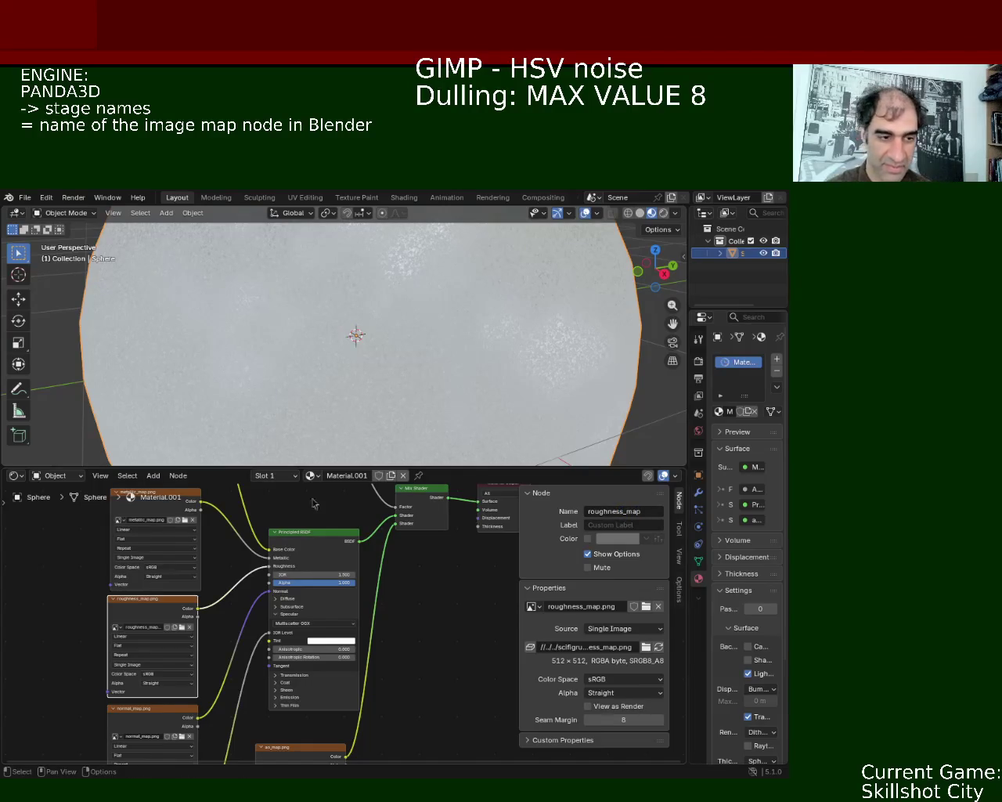
Step: Rename the normal and specular texture nodes to normal_map and SpecularMap
middle_drag(110, 712, 137, 594)
click(141, 591)
click(629, 511)
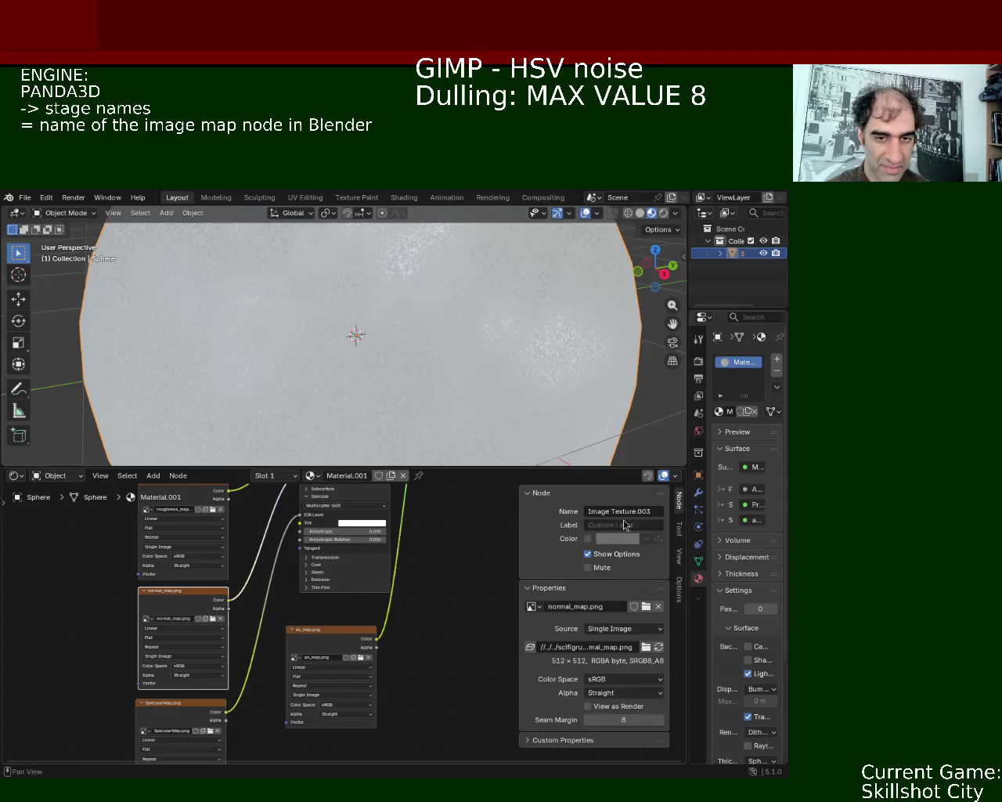
key(ctrl+a)
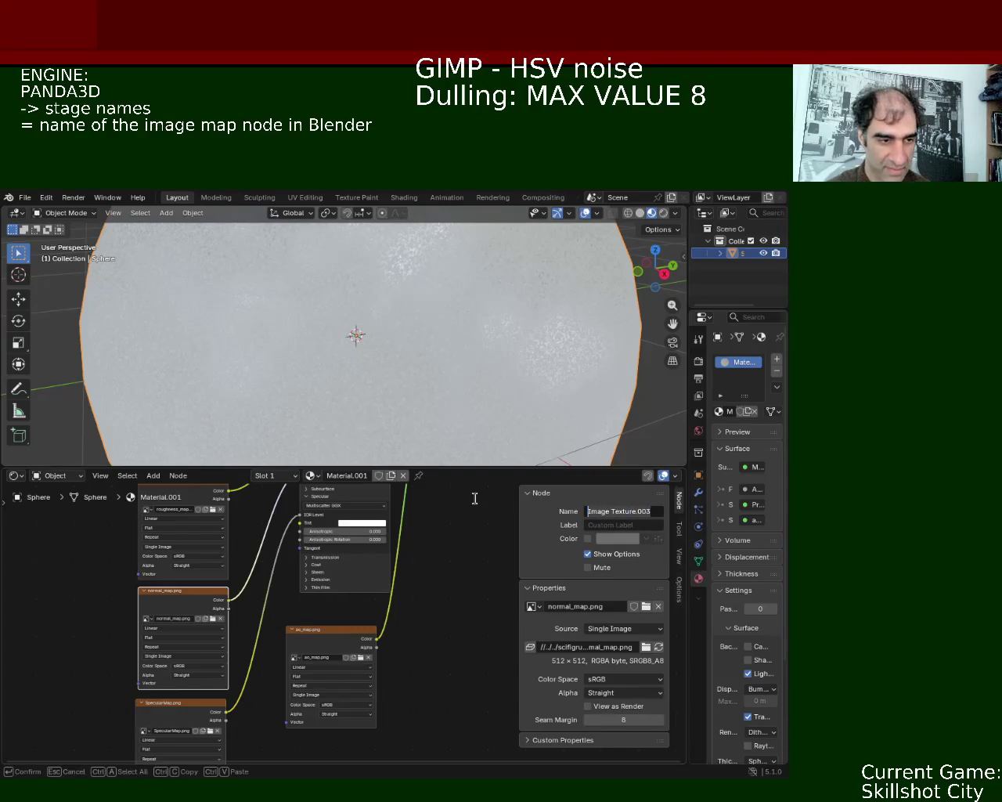
text(normal_map)
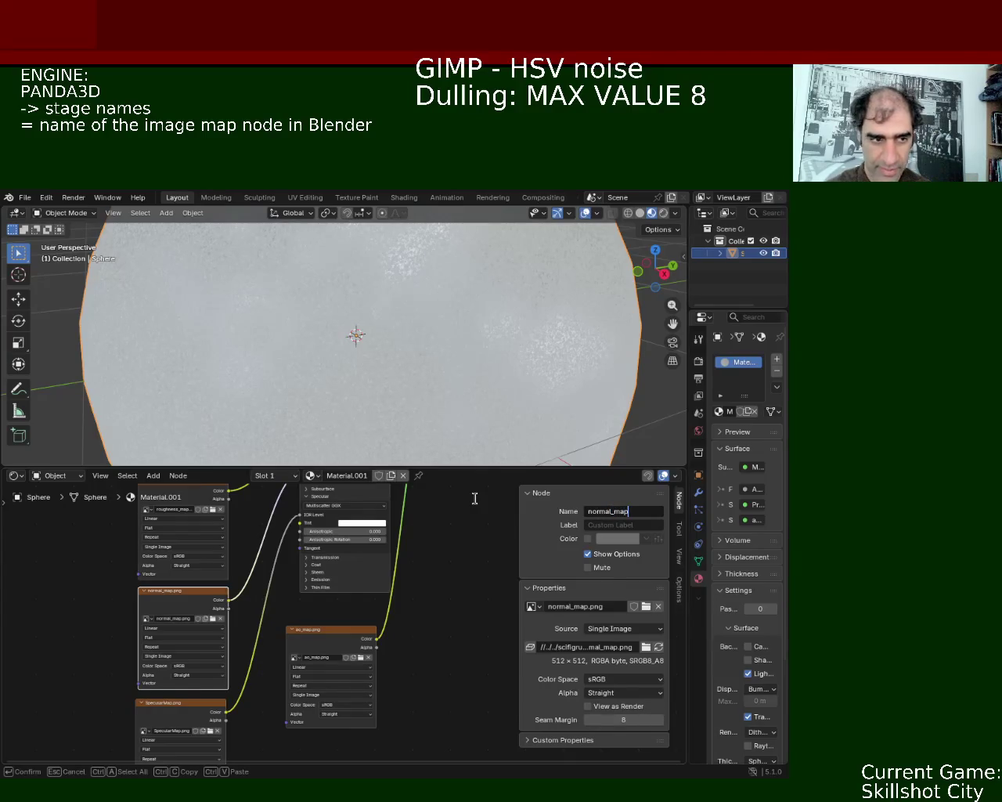
key(Return)
middle_drag(103, 655, 94, 561)
click(150, 609)
click(638, 510)
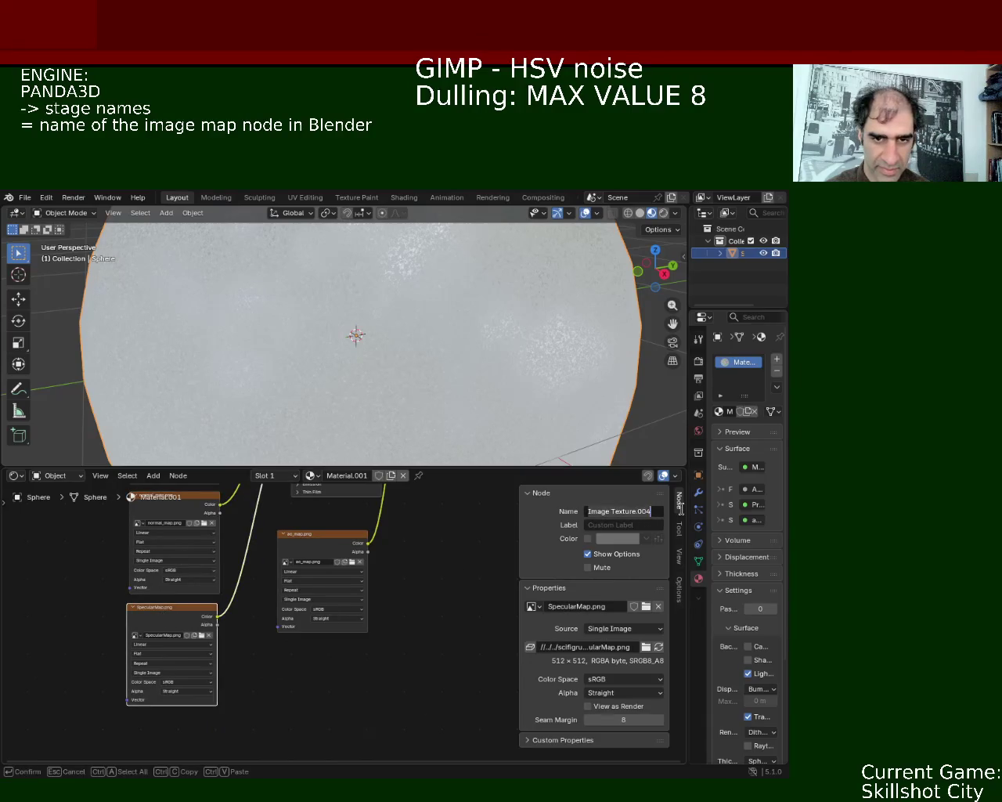
text(SpecularMap)
key(Return)
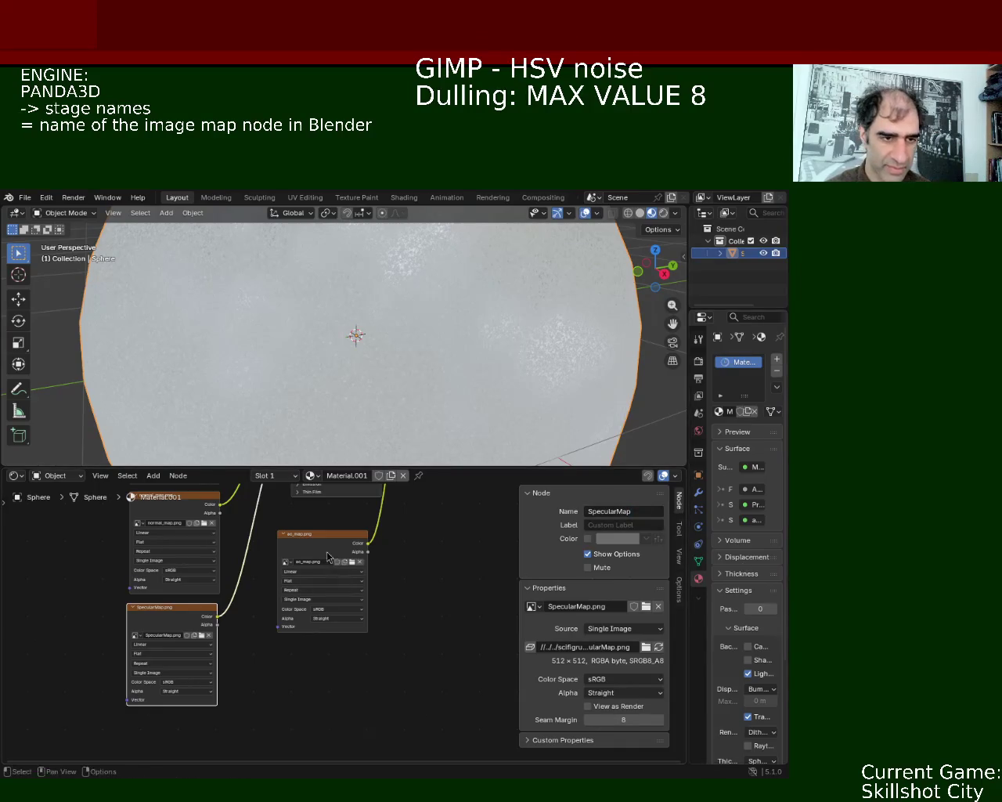
Step: Rename the ao_map.png texture node from 'Image Texture.005' to 'ao_map'
drag(332, 557, 352, 541)
click(617, 510)
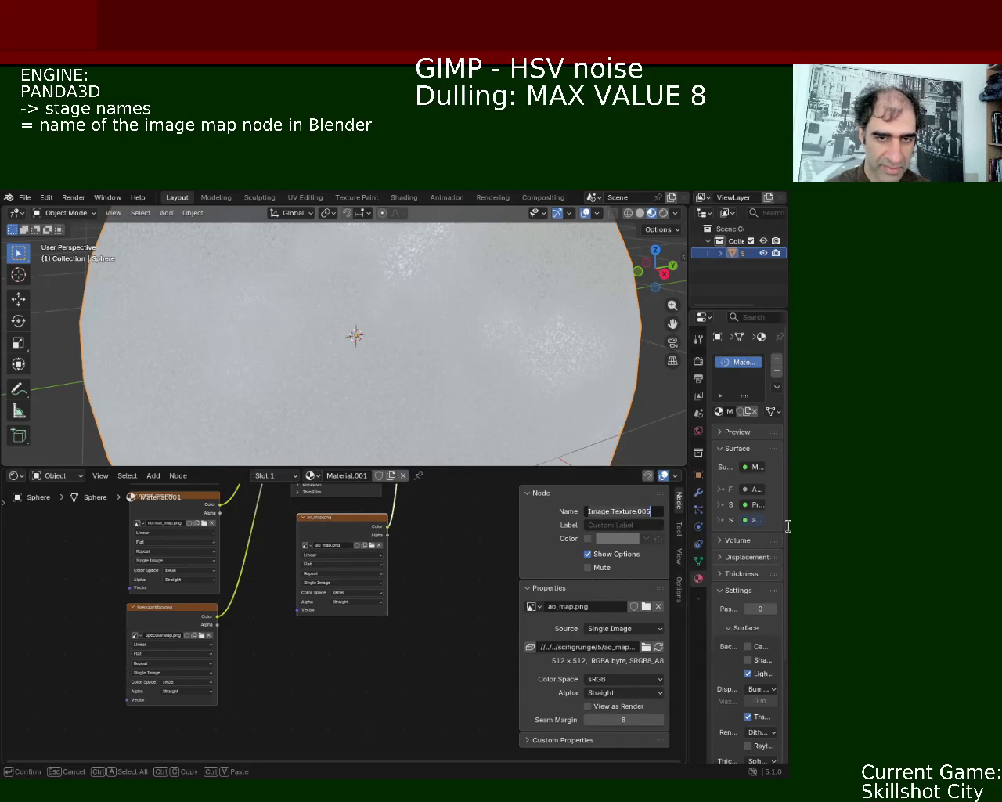
key(ctrl+a)
key(BackSpace)
text(ao_map)
key(Return)
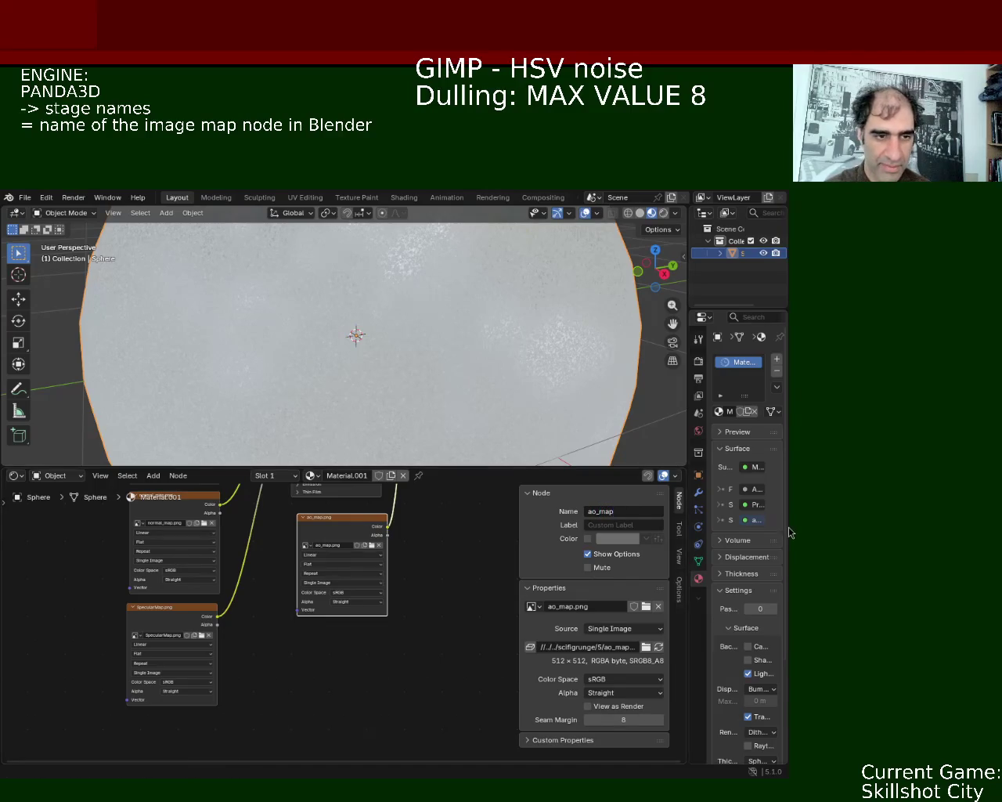
middle_drag(431, 543, 233, 609)
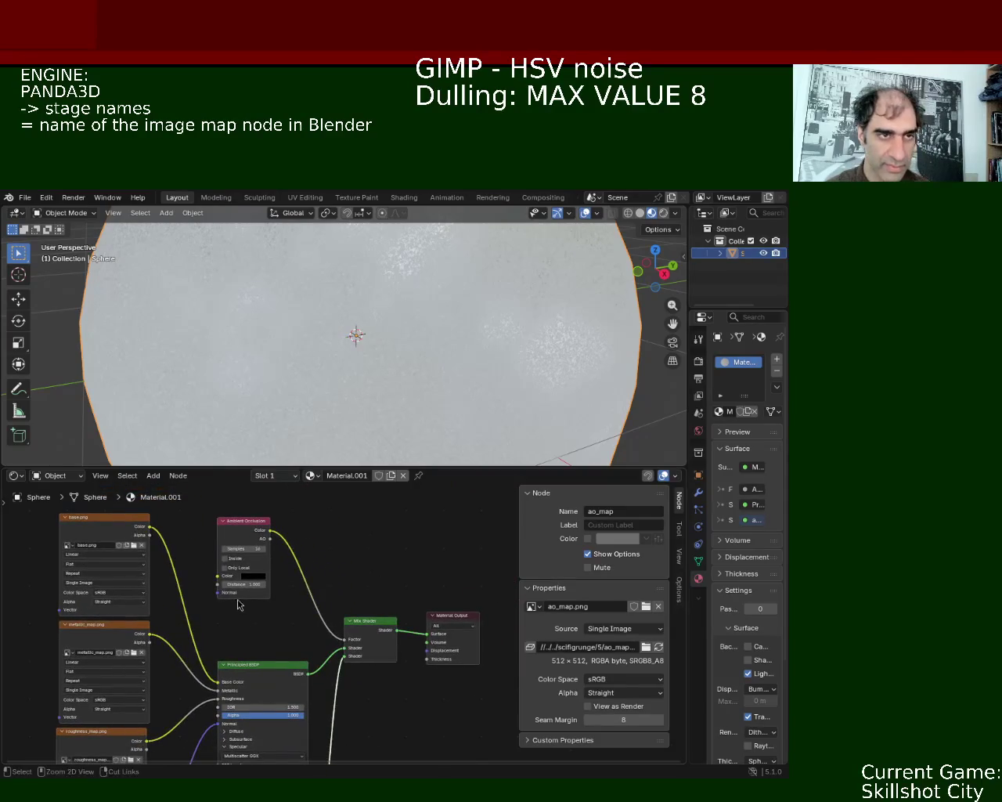
Step: Save ball_1.blend with Ctrl+S and look over the File > Export formats
key(ctrl+s)
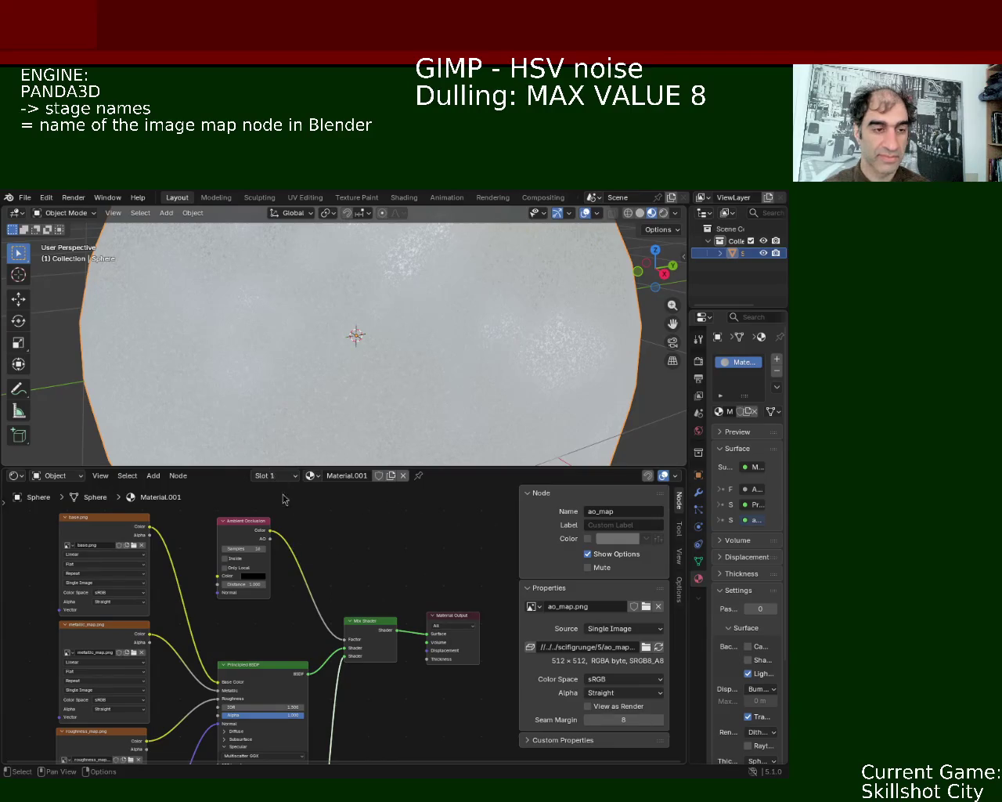
click(26, 197)
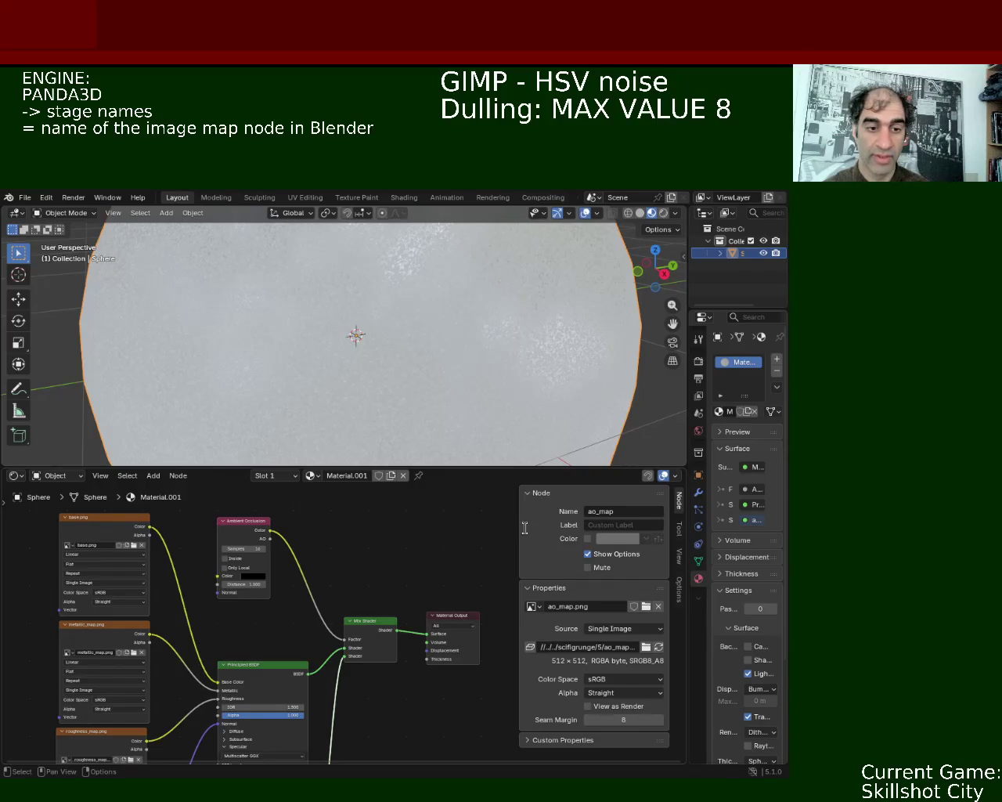
Step: Add a dashed divider and '> glt2bam model.glb model.bam' to the on-screen notes
text(-------------------------------------------------- )
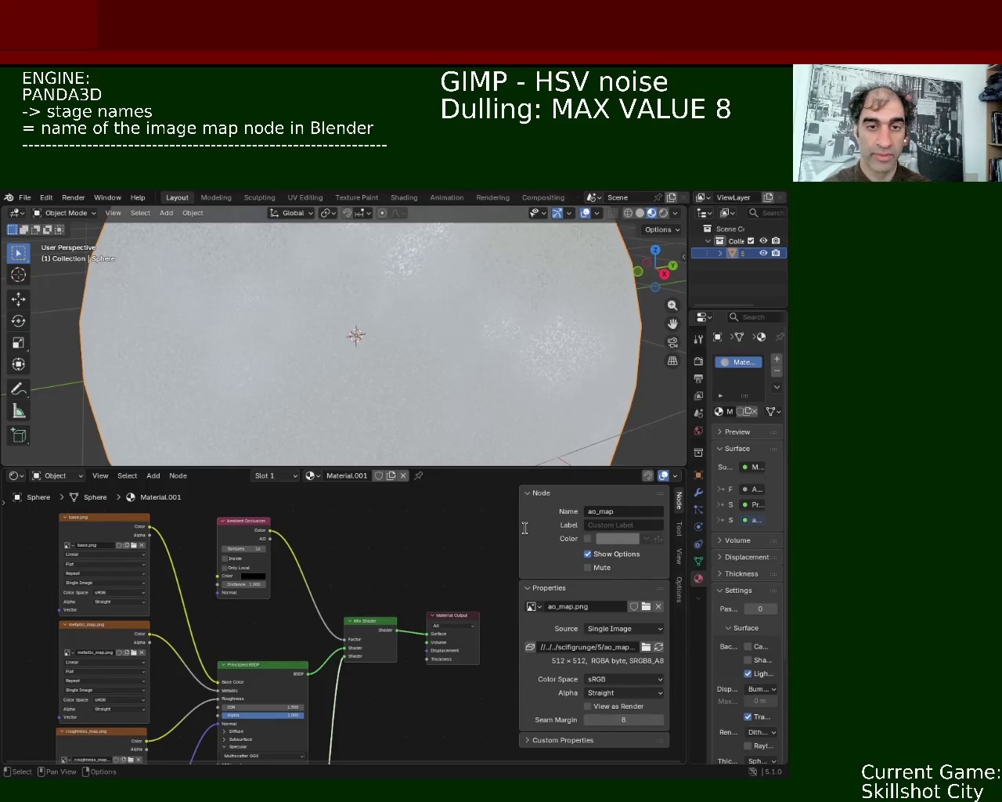
text(glt22)
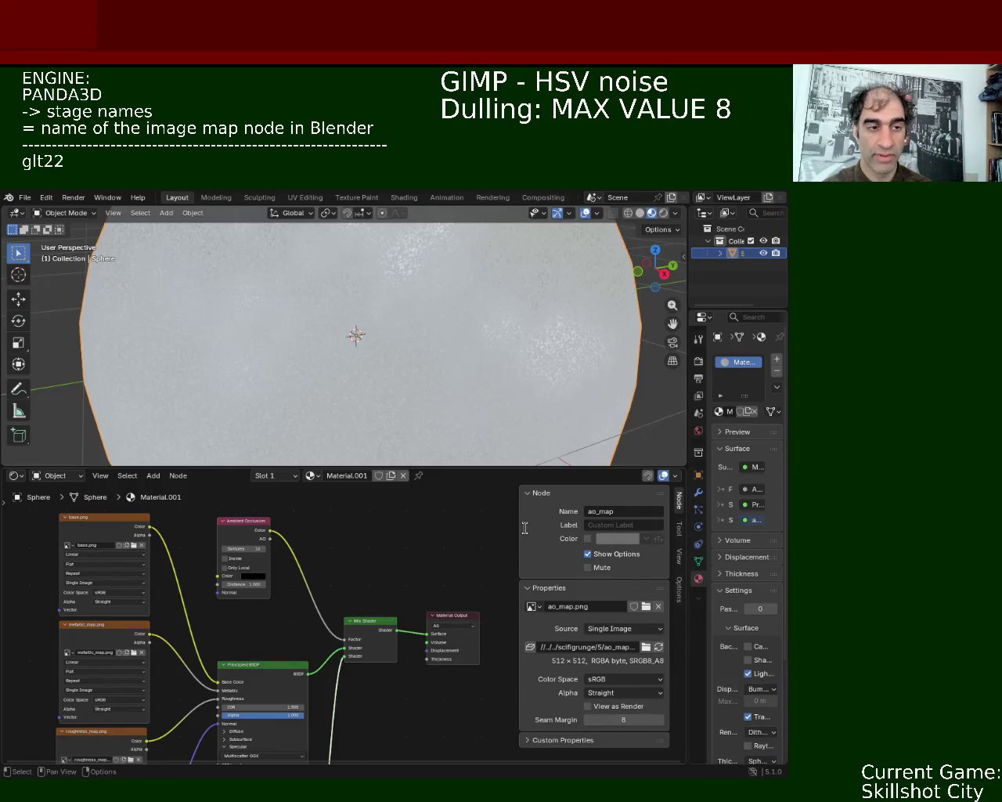
key(BackSpace)
text(bam)
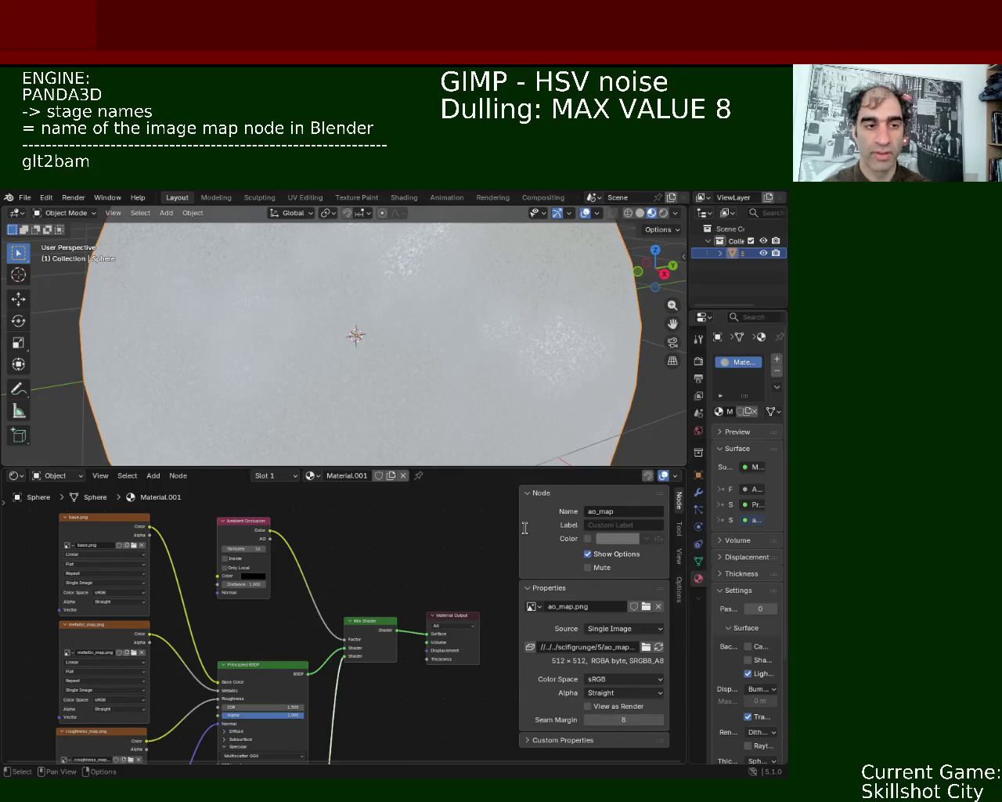
text( model.glb model.bam)
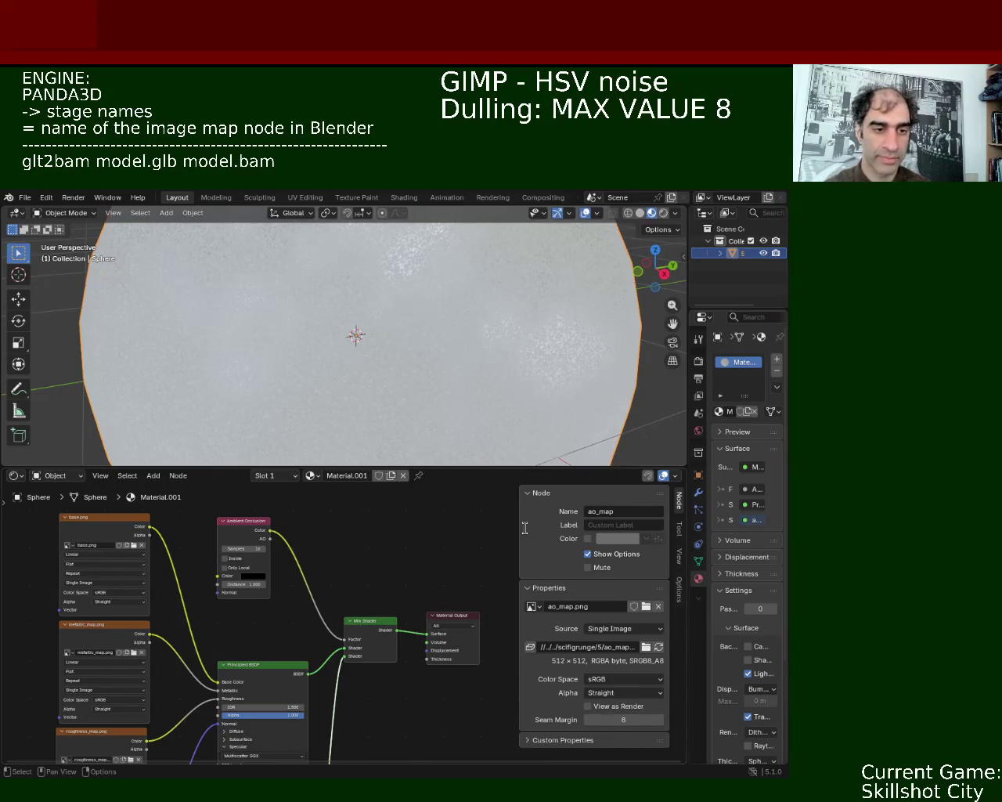
text(<)
key(BackSpace)
text(>)
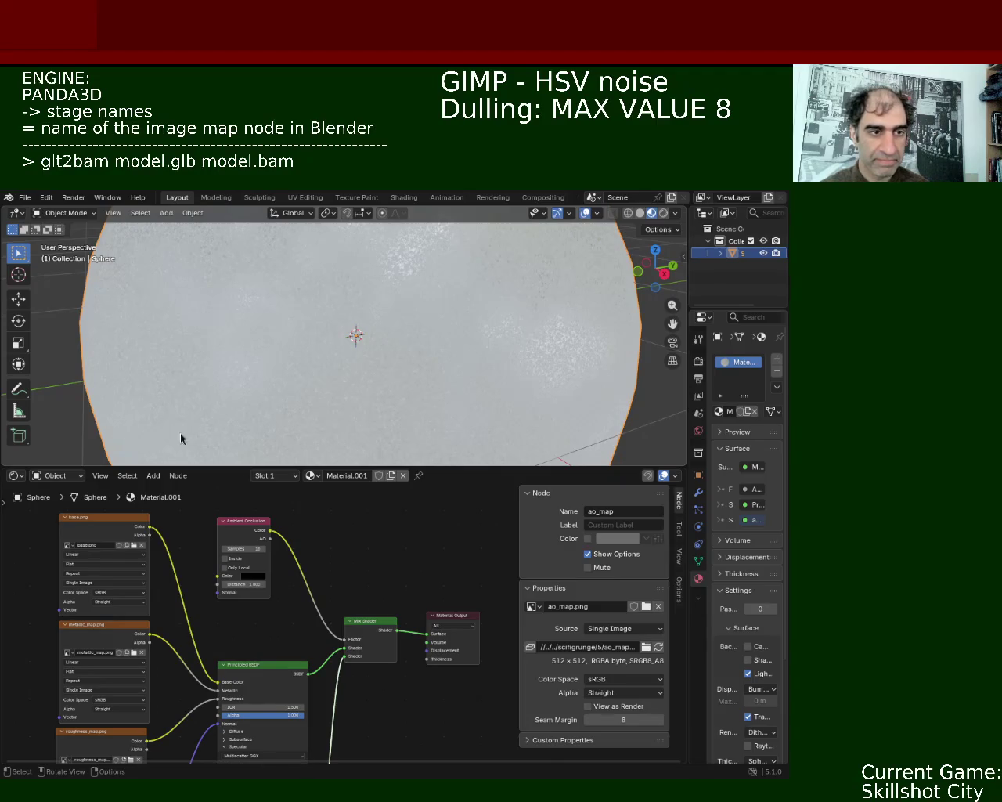
click(25, 198)
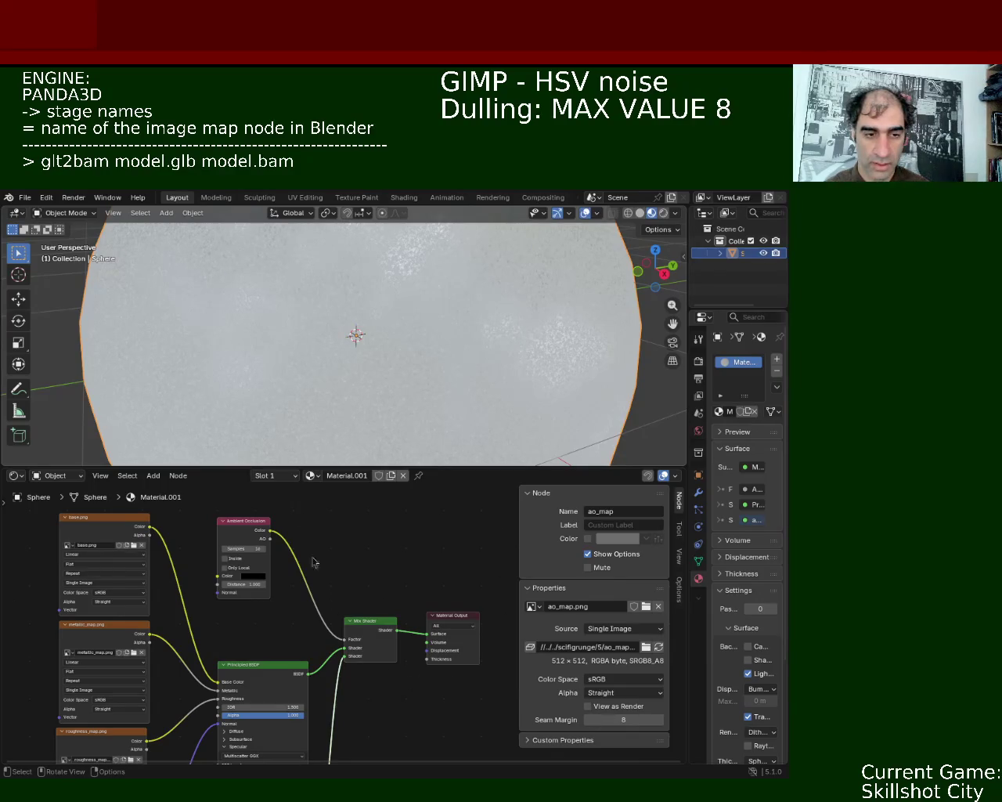
drag(274, 468, 274, 335)
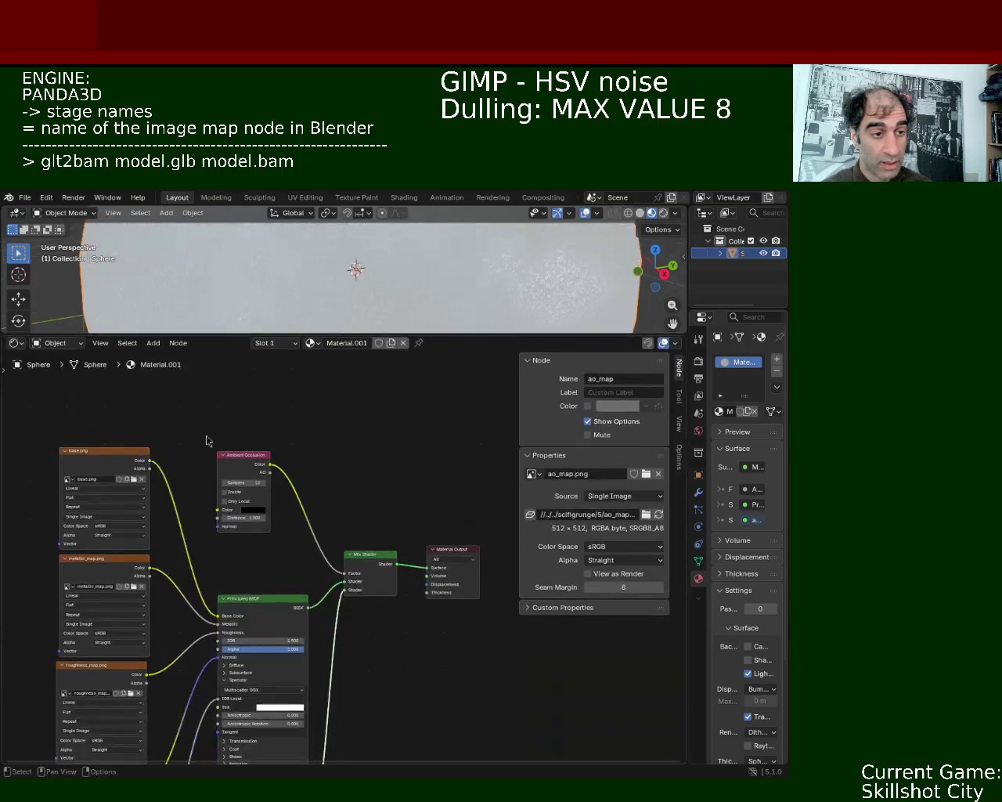
Step: Pan through the node tree, nudge the Ambient Occlusion node down-right, and save ball_1.blend
middle_drag(218, 425, 363, 385)
scroll(329, 563, up, 4)
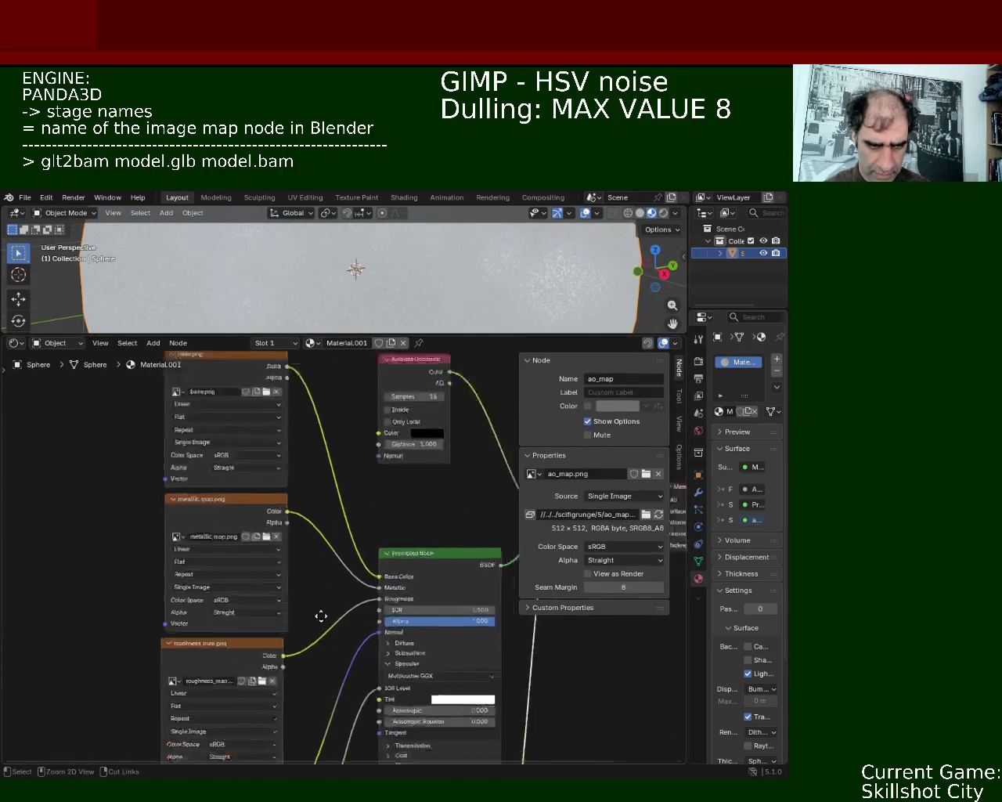
scroll(278, 641, down, 1)
middle_drag(290, 616, 298, 534)
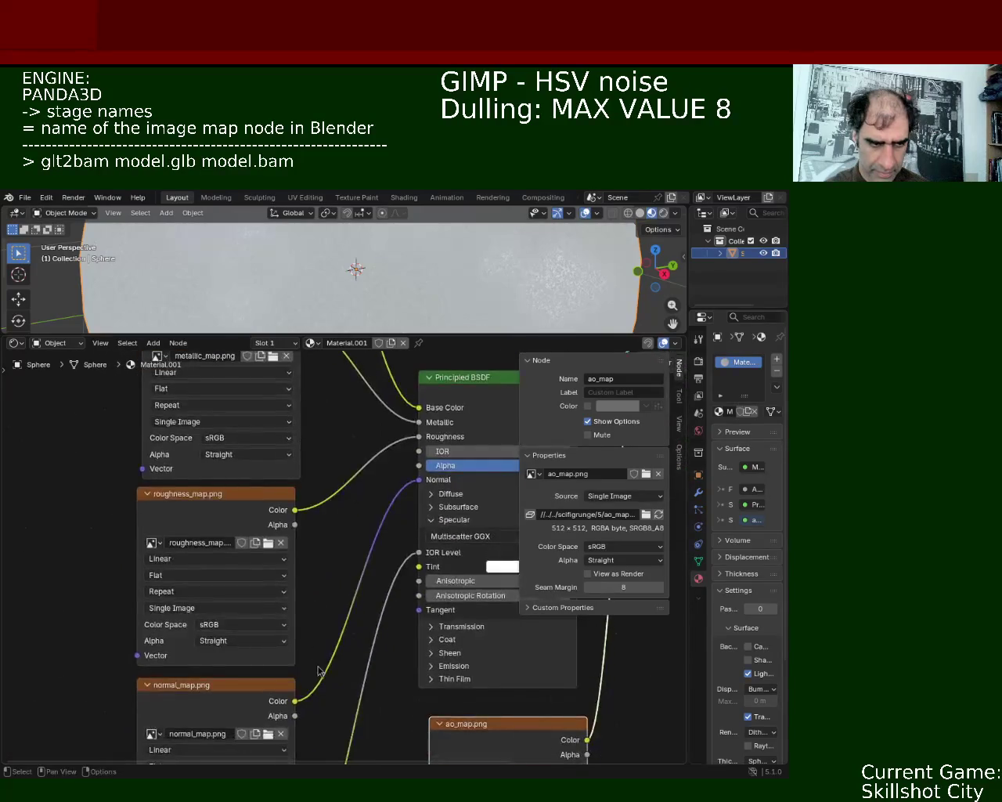
mouse_move(312, 684)
middle_down()
mouse_move(297, 558)
mouse_move(188, 512)
mouse_move(193, 580)
middle_up()
middle_drag(209, 506, 190, 582)
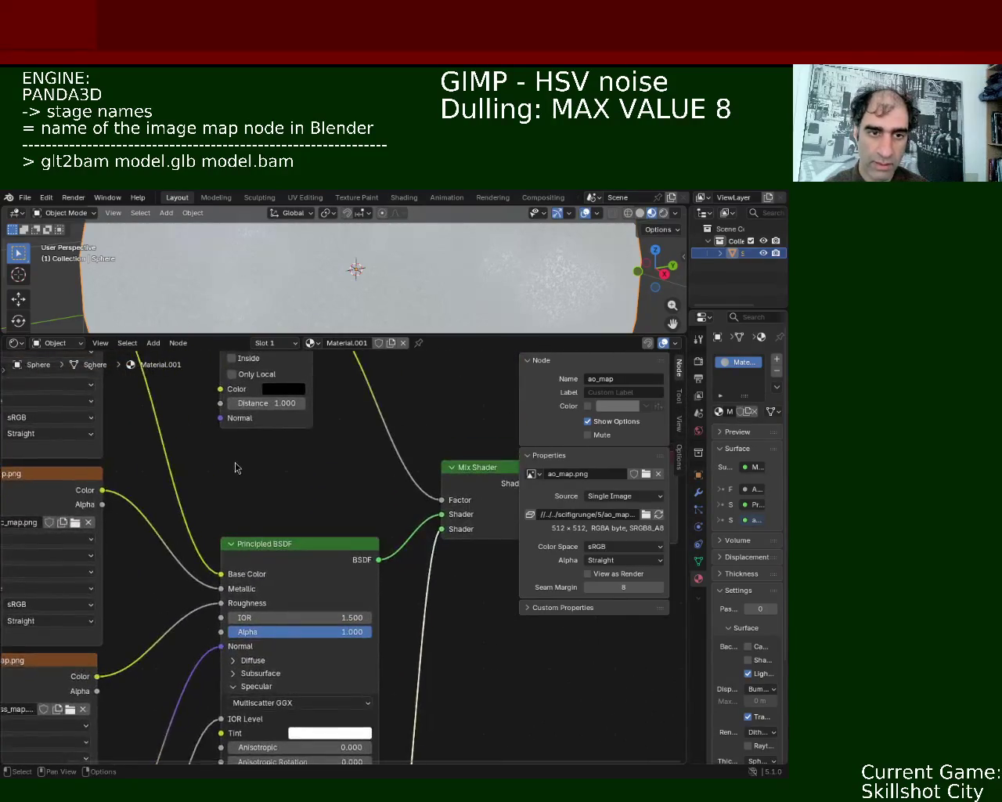
middle_drag(239, 468, 263, 549)
drag(290, 445, 316, 515)
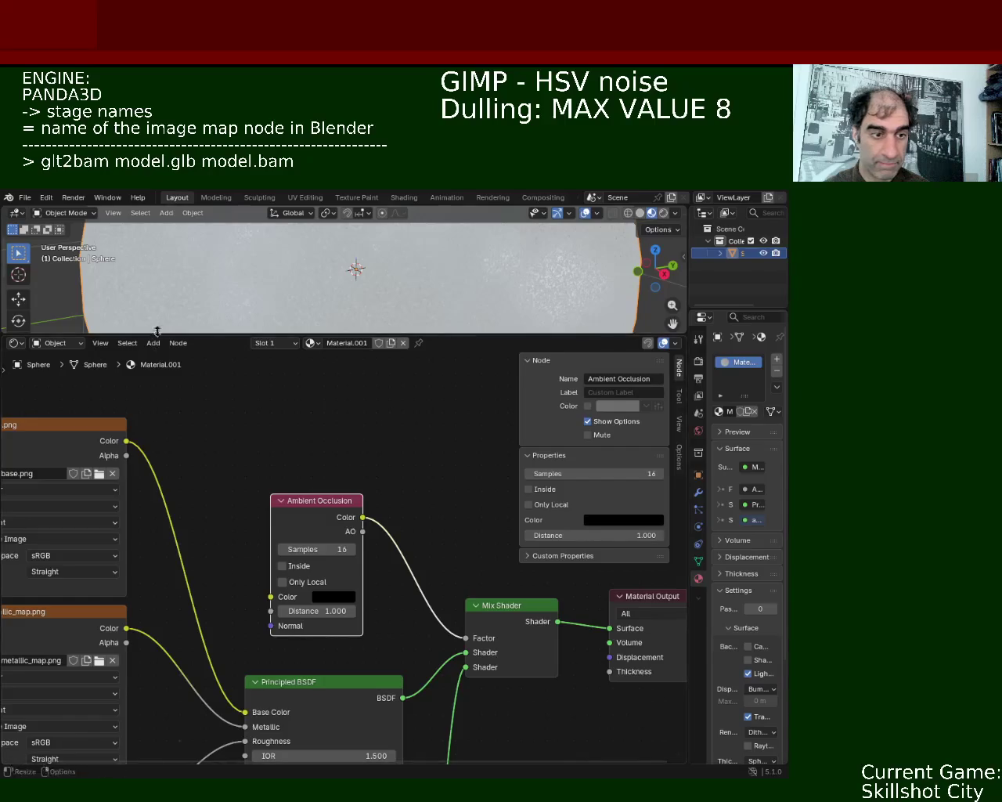
key(ctrl+s)
click(25, 198)
mouse_move(45, 384)
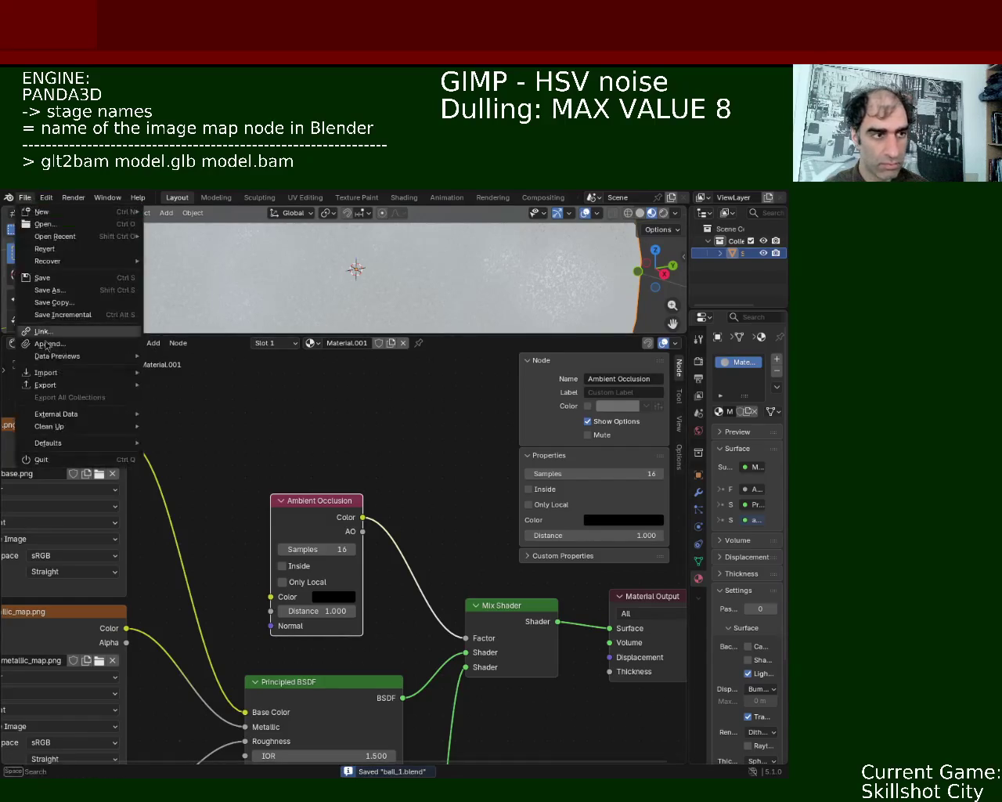
Step: Dismiss the open menu and move the area split to give the sphere's 3D view more height
click(194, 495)
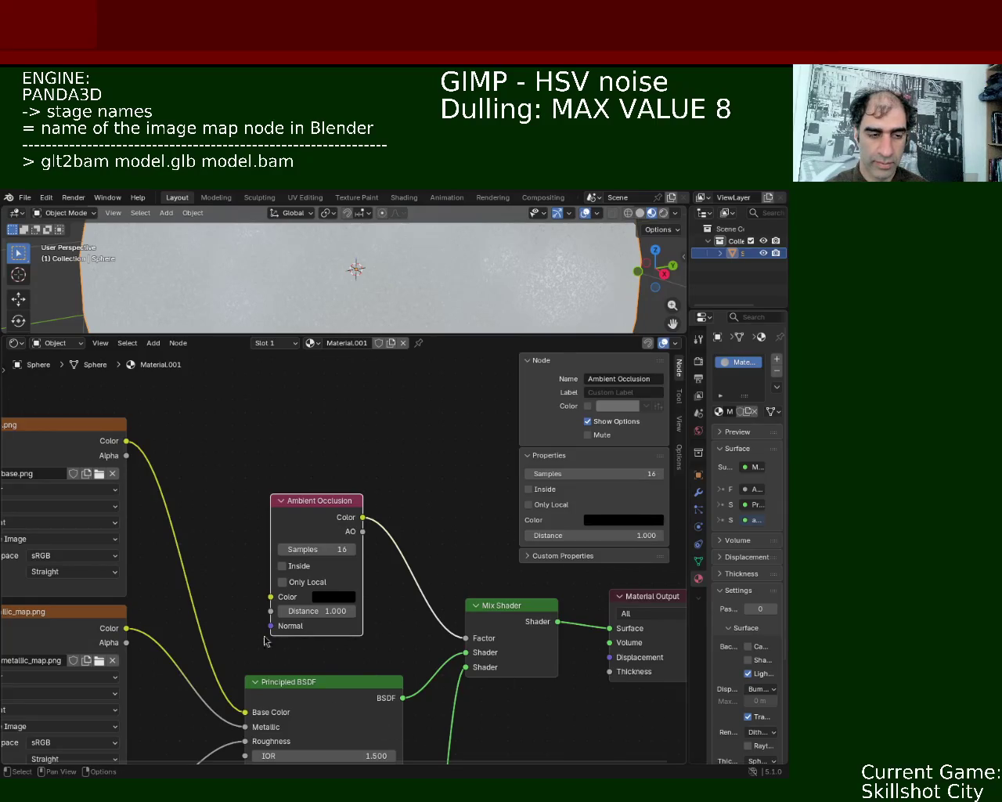
ctrl+middle_drag(343, 467, 302, 548)
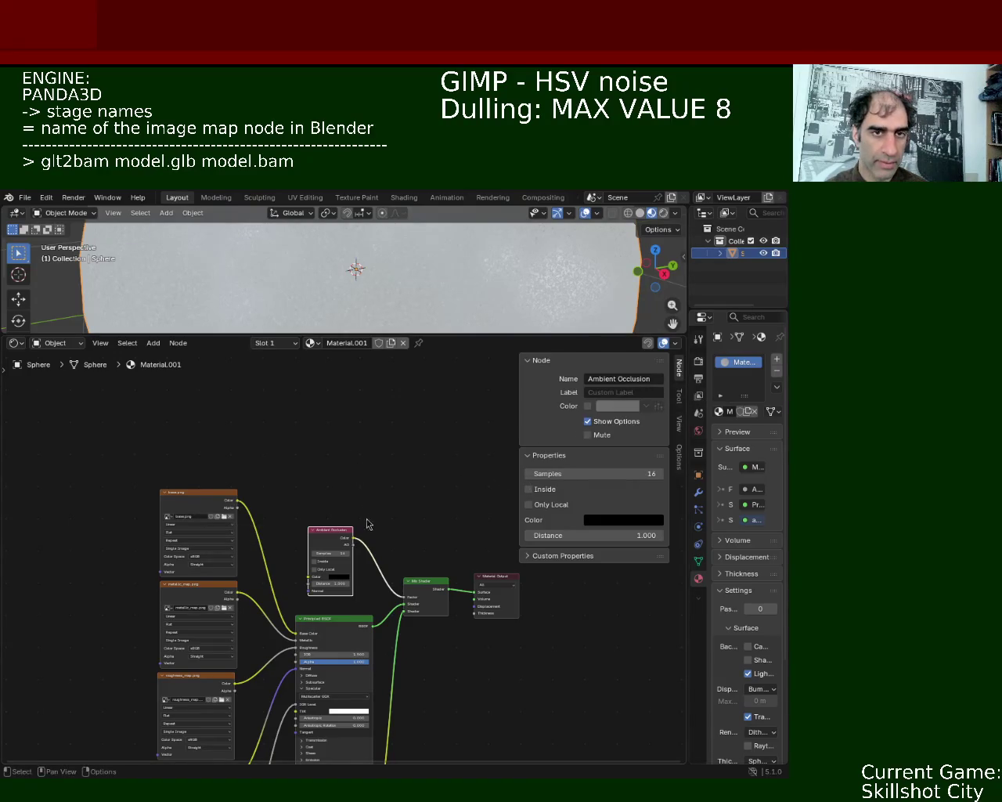
click(25, 198)
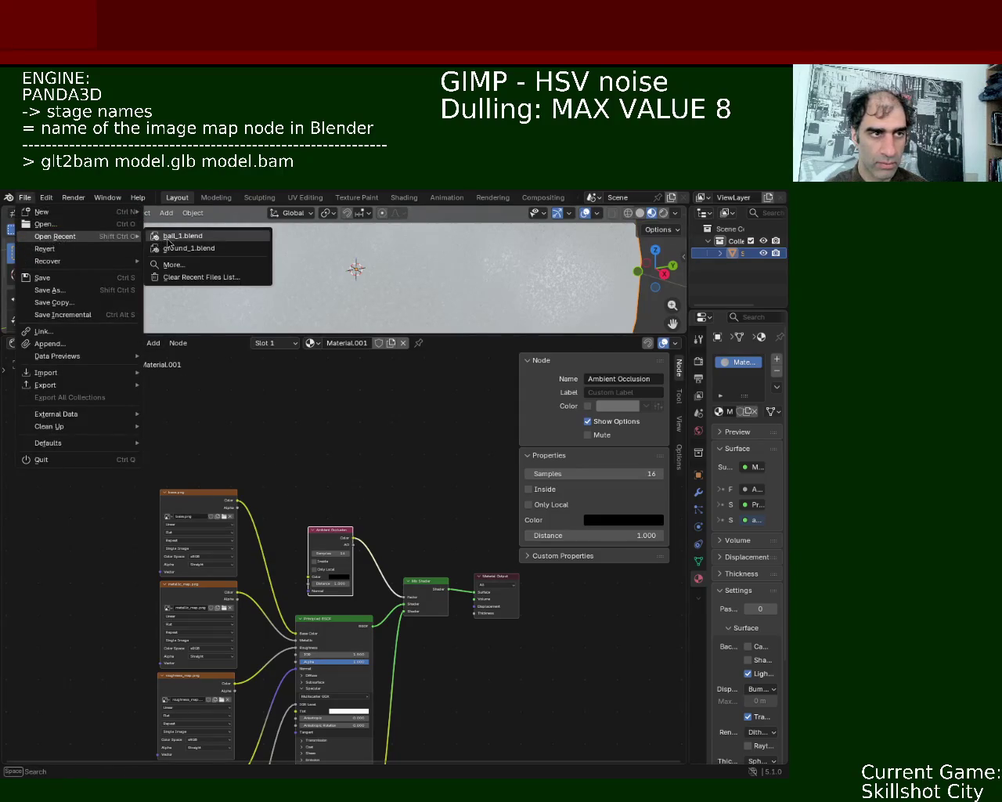
scroll(353, 407, up, 3)
drag(355, 330, 355, 373)
scroll(335, 462, down, 1)
scroll(234, 501, down, 1)
middle_drag(112, 540, 249, 554)
Step: Pan and zoom the node editor to frame the texture nodes and the shader output
scroll(249, 555, up, 3)
scroll(130, 529, down, 3)
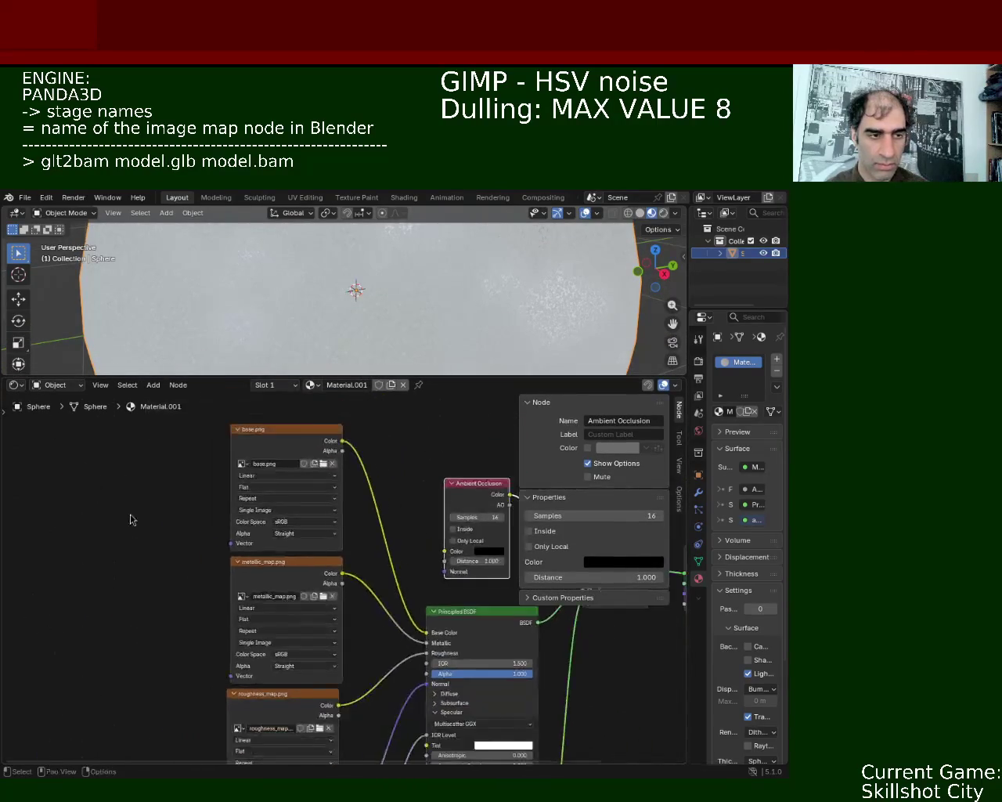
scroll(157, 502, down, 2)
middle_drag(156, 501, 181, 527)
scroll(172, 517, up, 3)
scroll(172, 544, down, 2)
scroll(196, 479, up, 1)
middle_drag(197, 478, 223, 498)
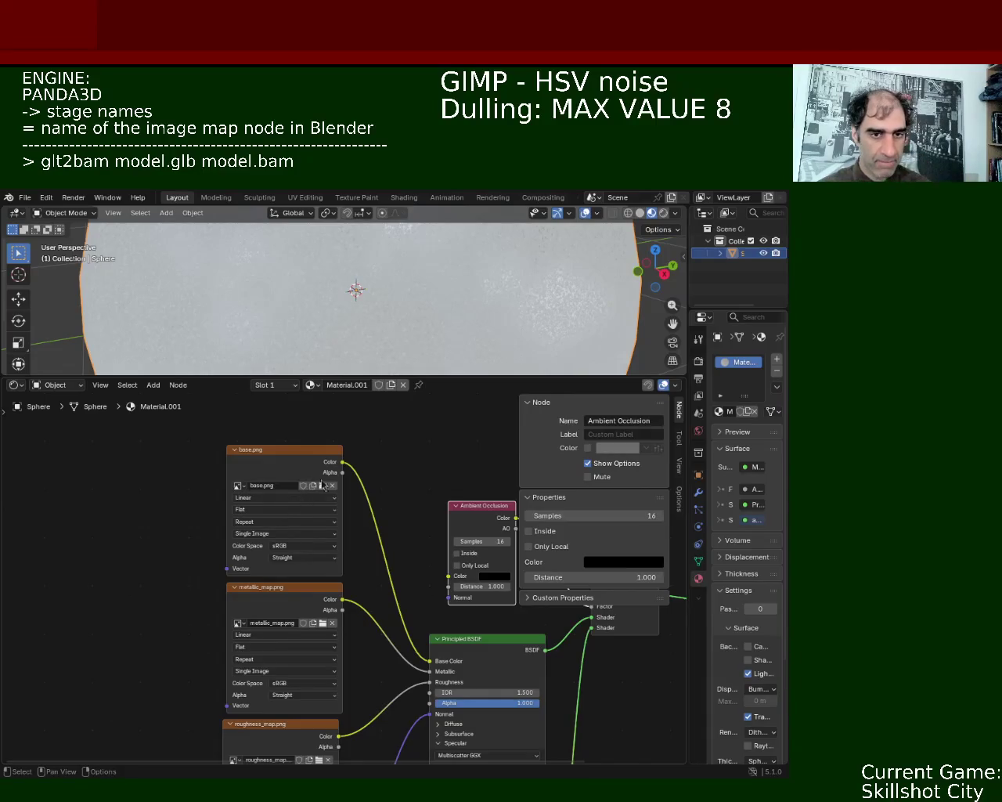
mouse_move(409, 503)
middle_down()
mouse_move(201, 455)
mouse_move(143, 458)
middle_up()
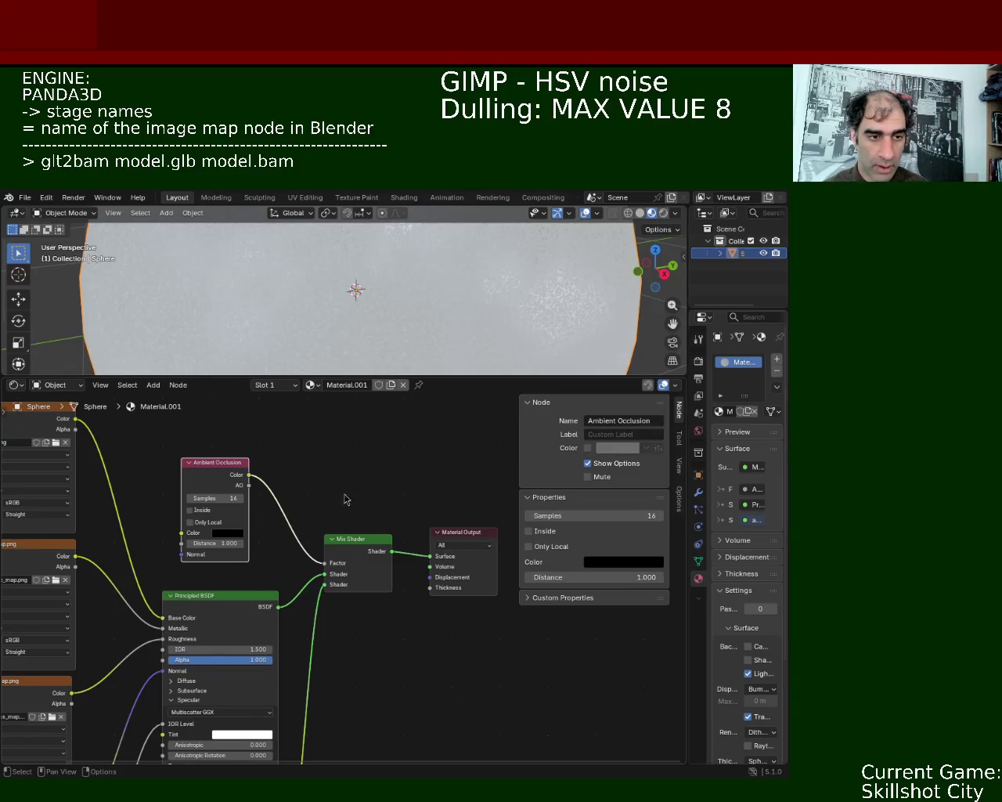
Step: Zoom the Shader Editor toward the Ambient Occlusion, Mix Shader and Material Output nodes
scroll(380, 517, down, 4)
Step: Inspect the ao_map and SpecularMap nodes, enlarge the sphere's 3D view, then switch to main.py
scroll(360, 660, up, 2)
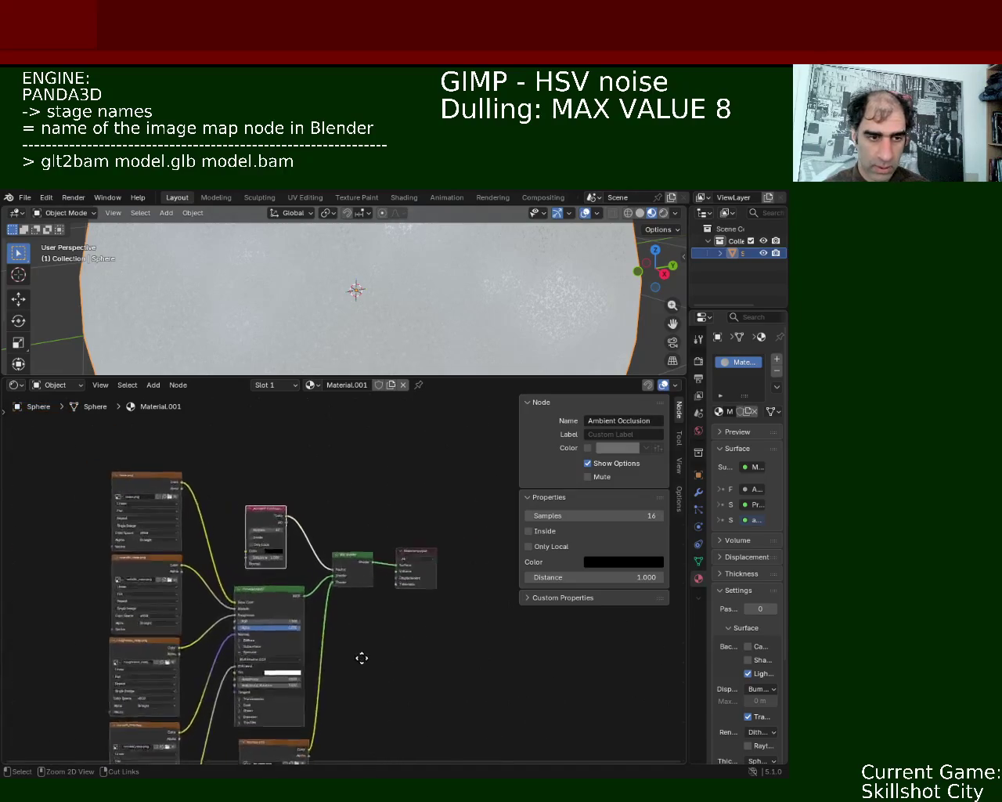
scroll(353, 675, up, 2)
middle_drag(347, 691, 470, 400)
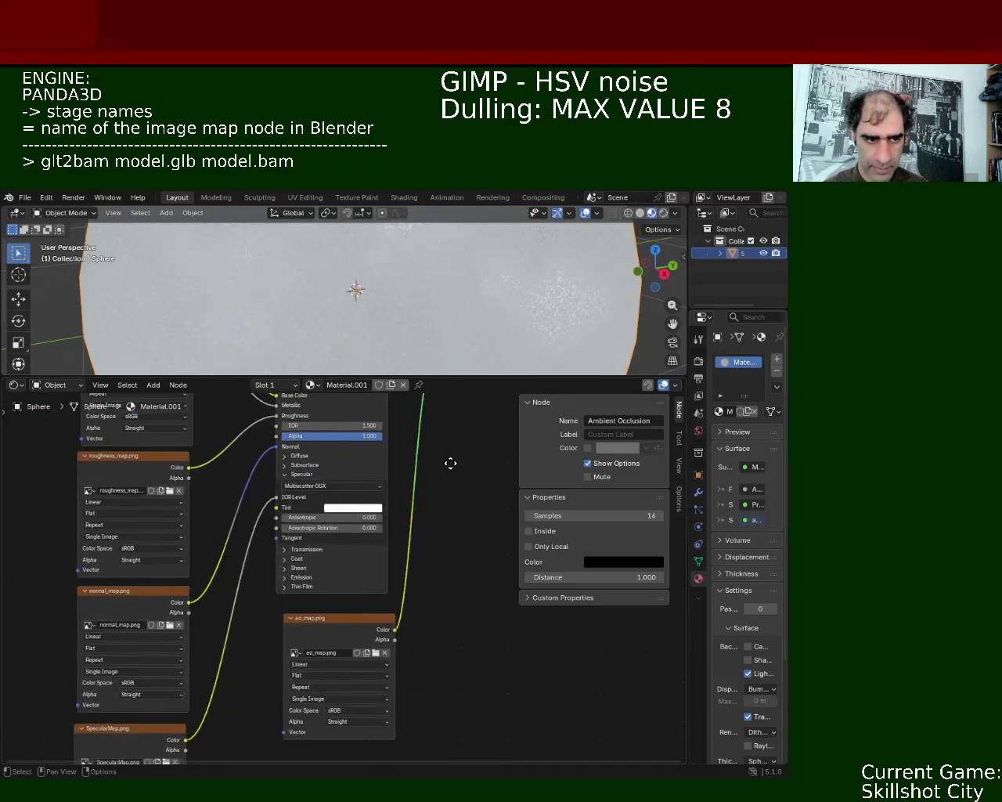
mouse_move(470, 400)
middle_down()
mouse_move(475, 724)
mouse_move(440, 408)
mouse_move(432, 521)
mouse_move(395, 624)
mouse_move(341, 722)
middle_up()
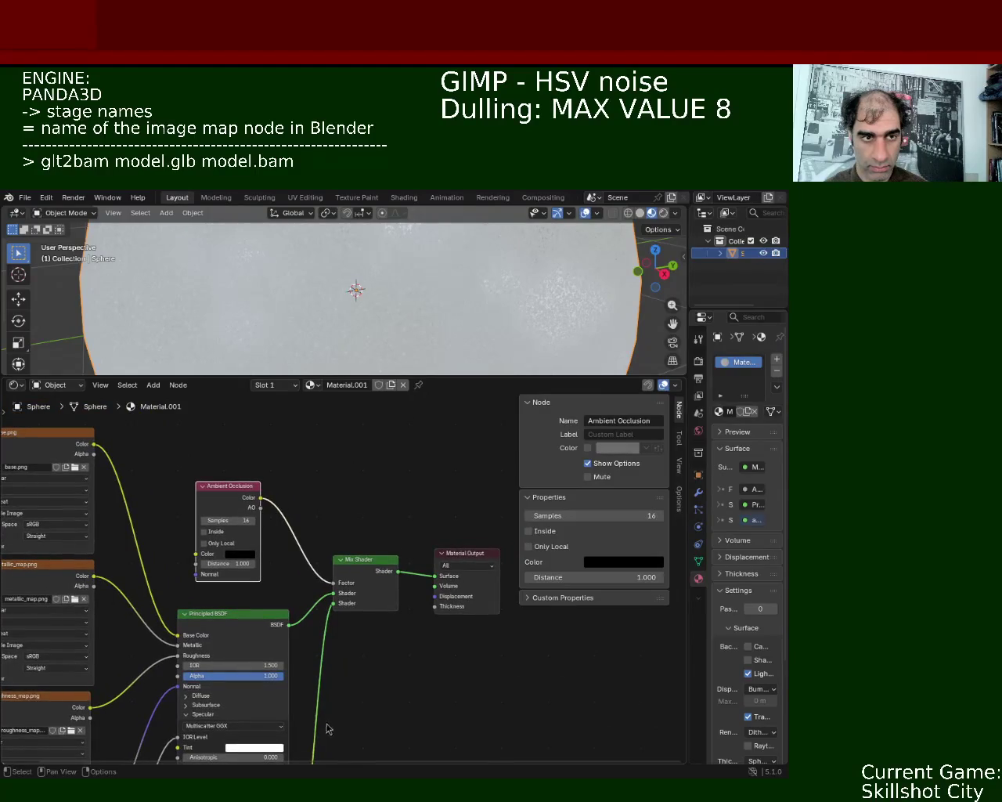
drag(461, 377, 460, 527)
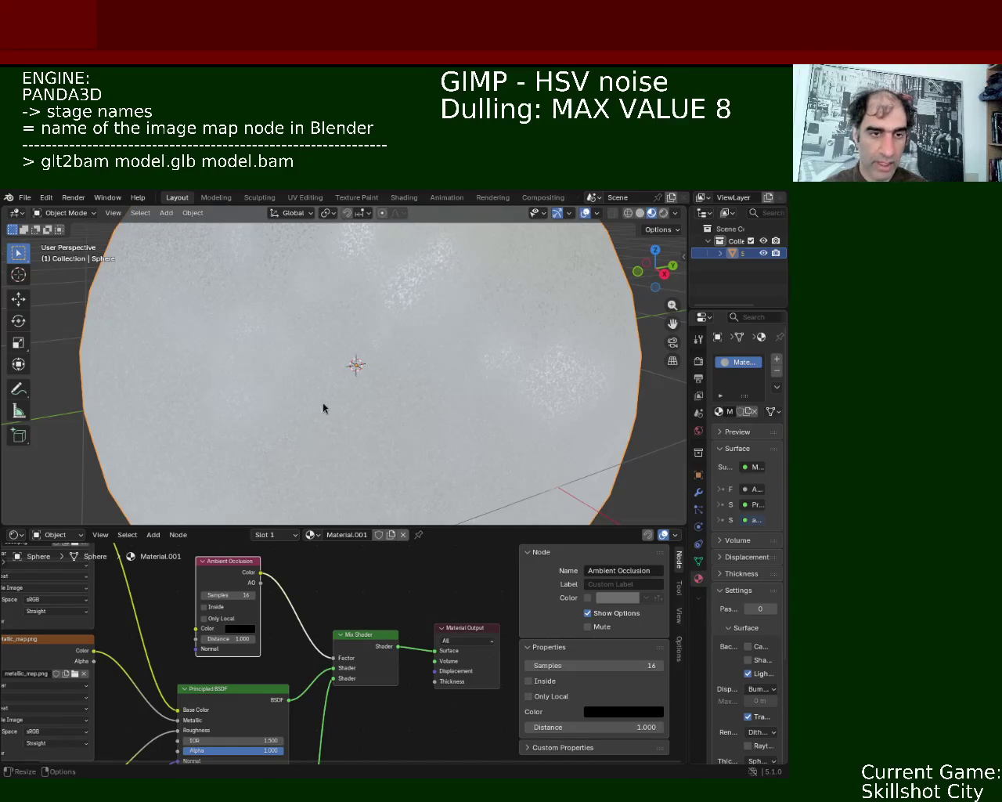
key(alt+Tab)
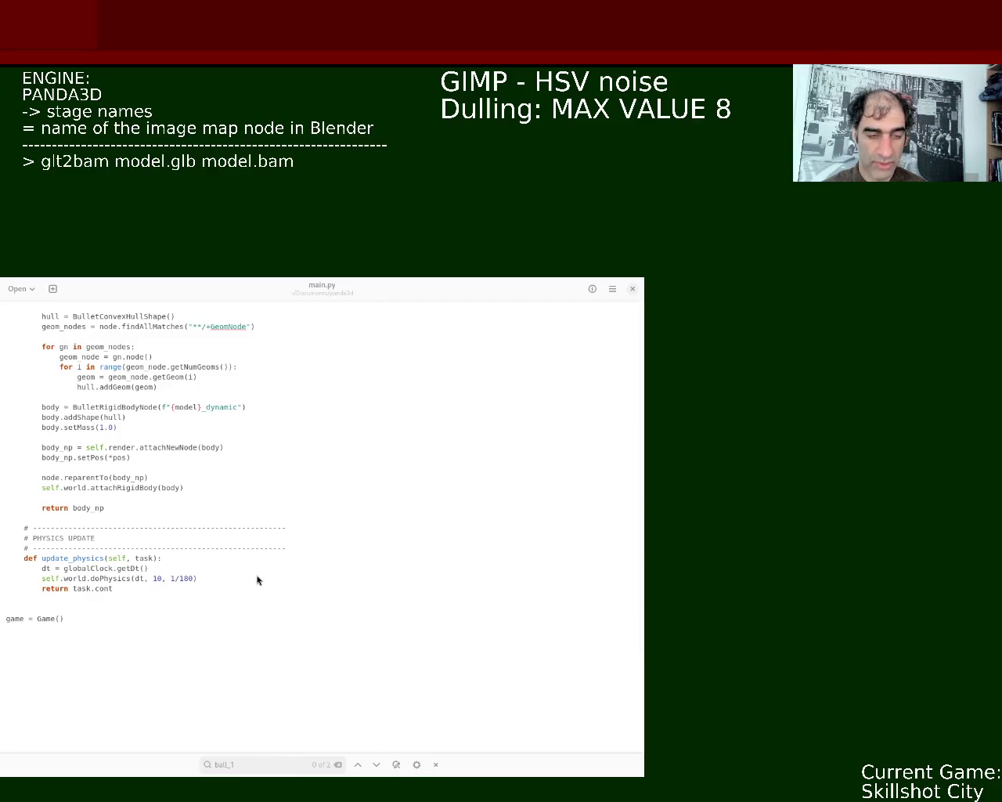
Step: Open a new blank document in the text editor, close the main.py tab, then close the window
click(405, 399)
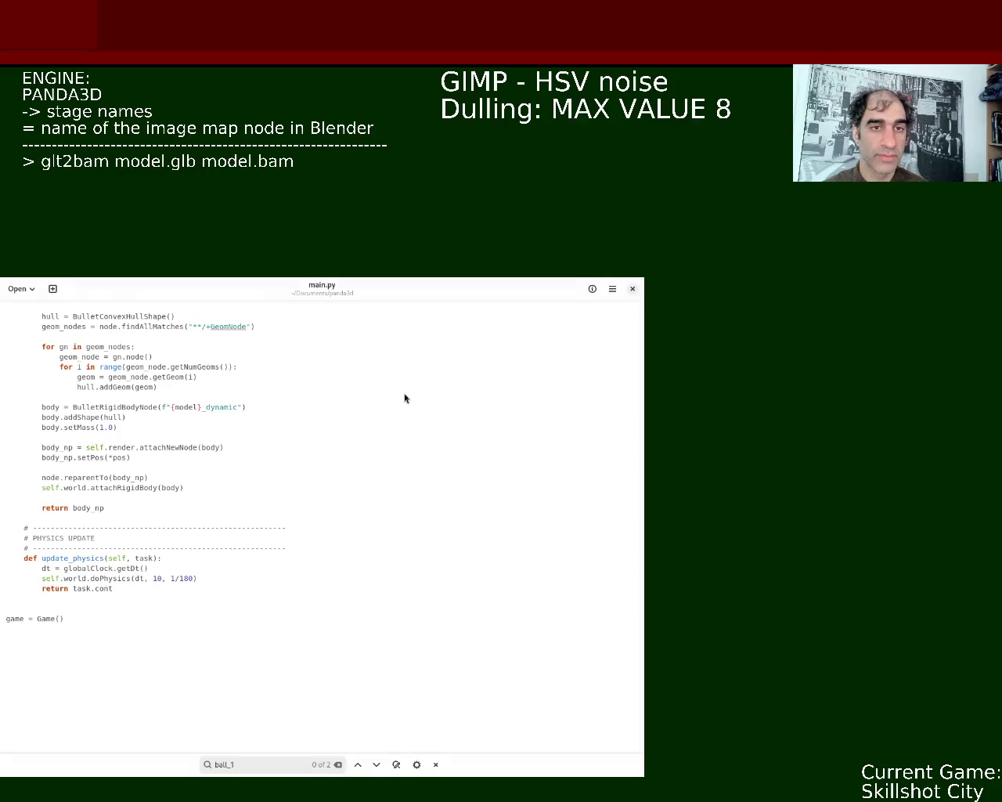
click(52, 288)
click(250, 314)
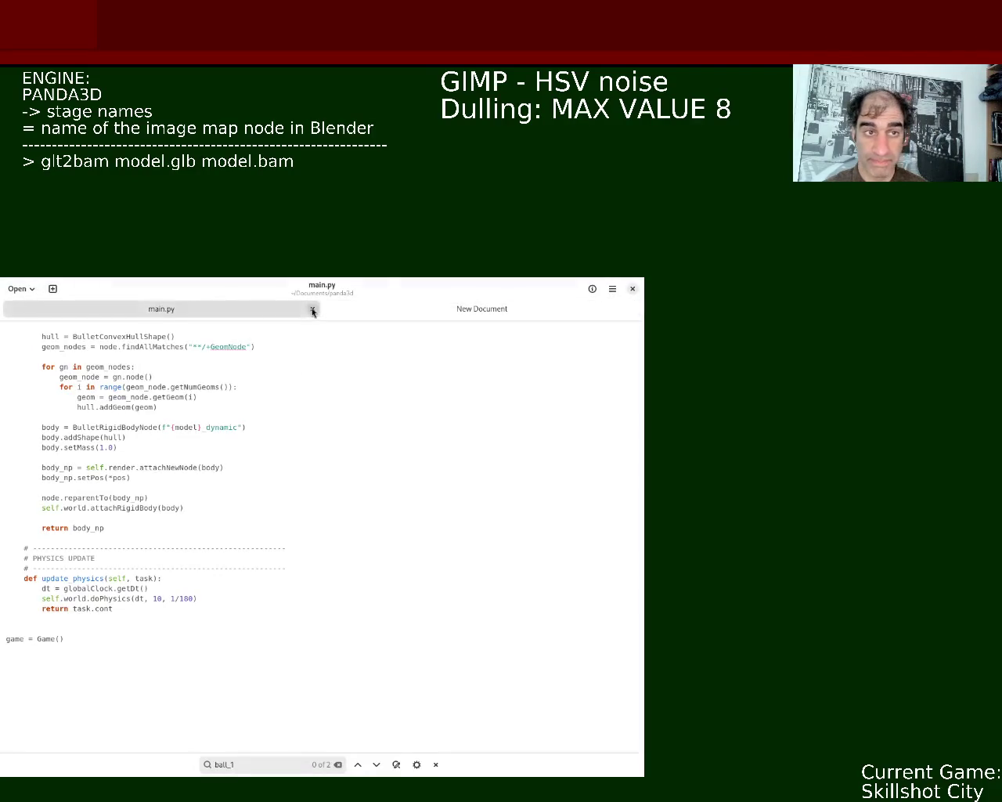
click(313, 308)
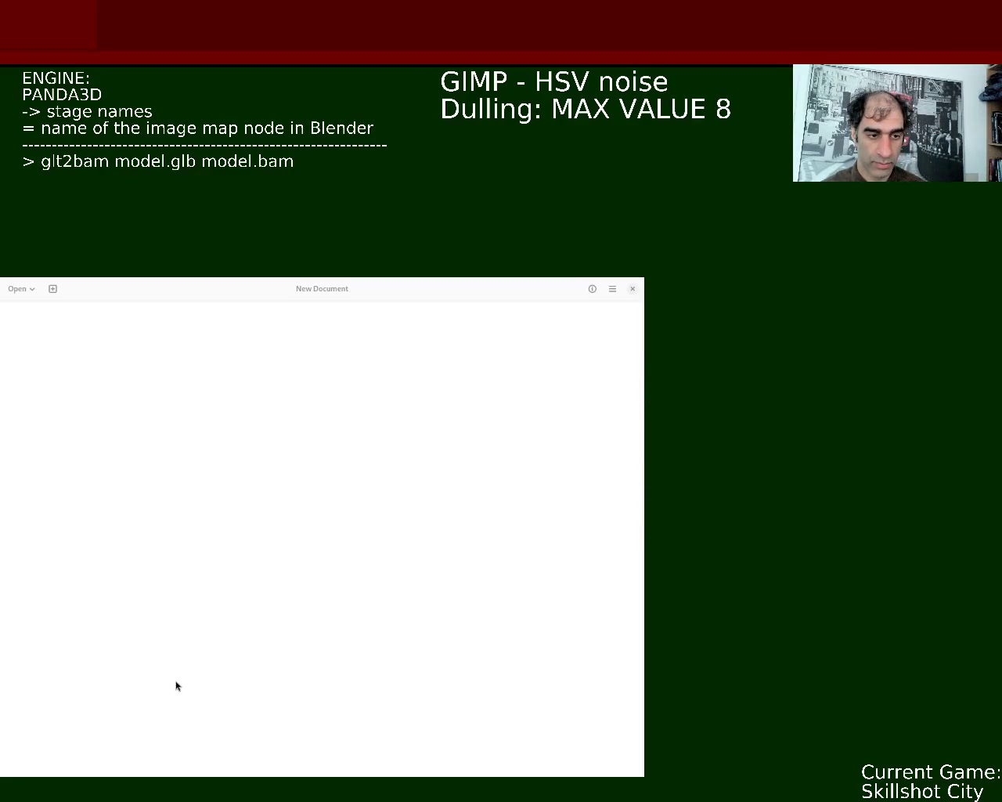
key(ctrl+q)
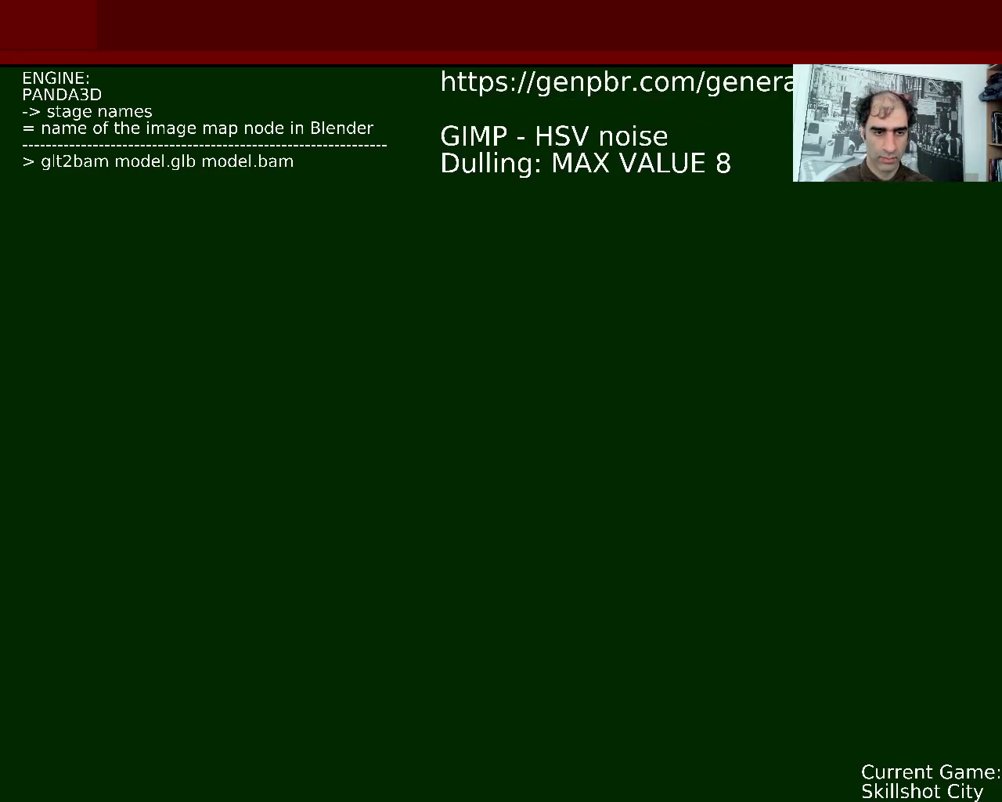
Step: Add the note '512x512 - limit' under the genpbr.com link and start a new line
text(512)
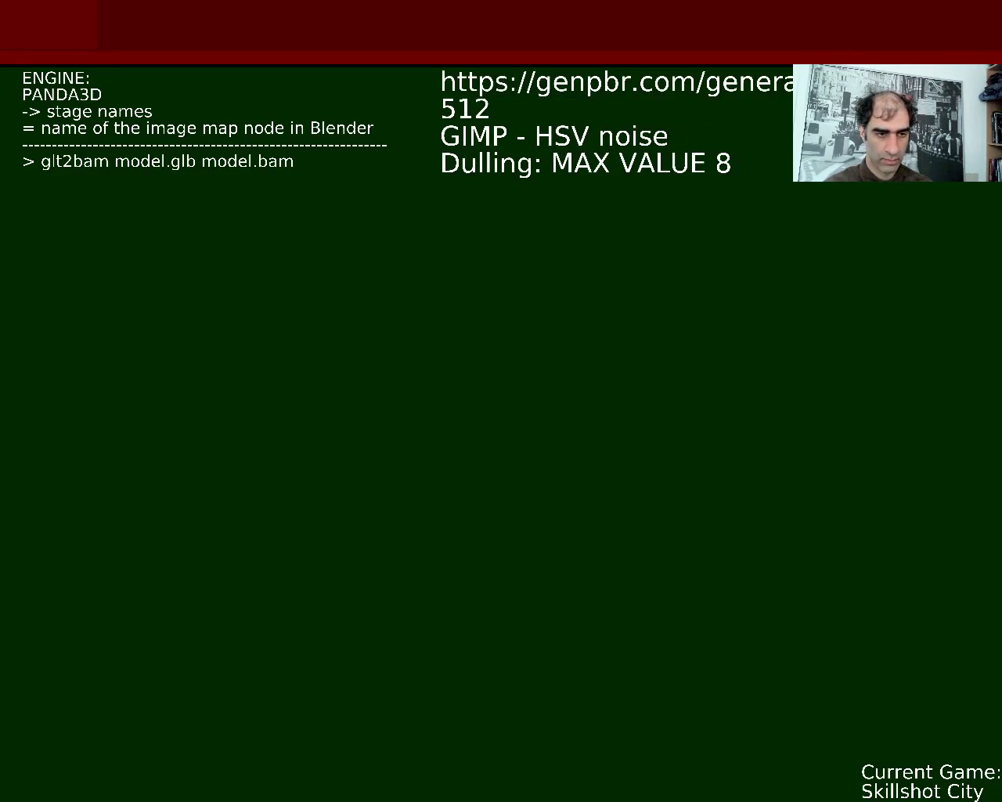
text(x512)
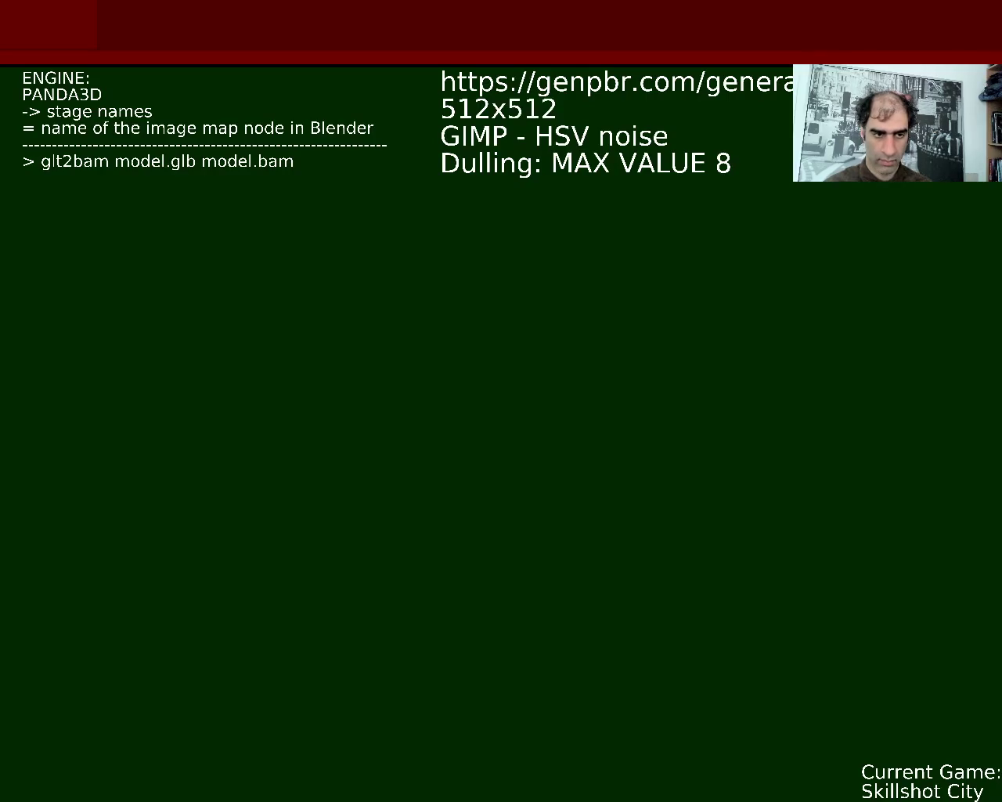
text( loi)
key(BackSpace)
key(BackSpace)
text(im)
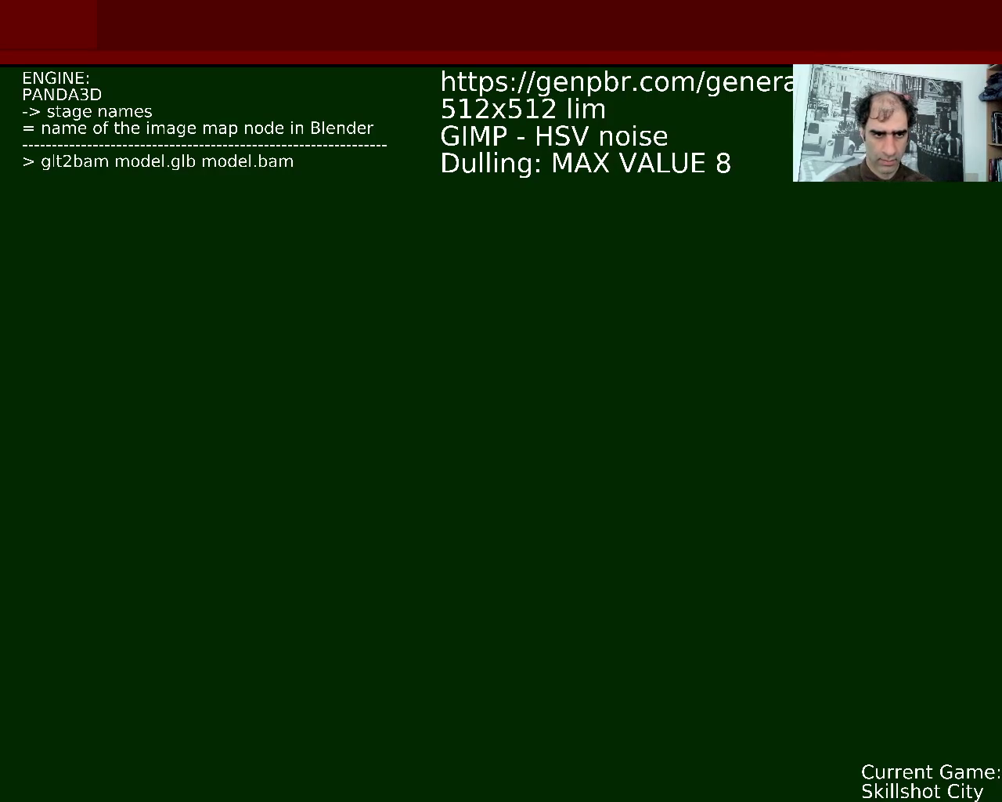
text(it)
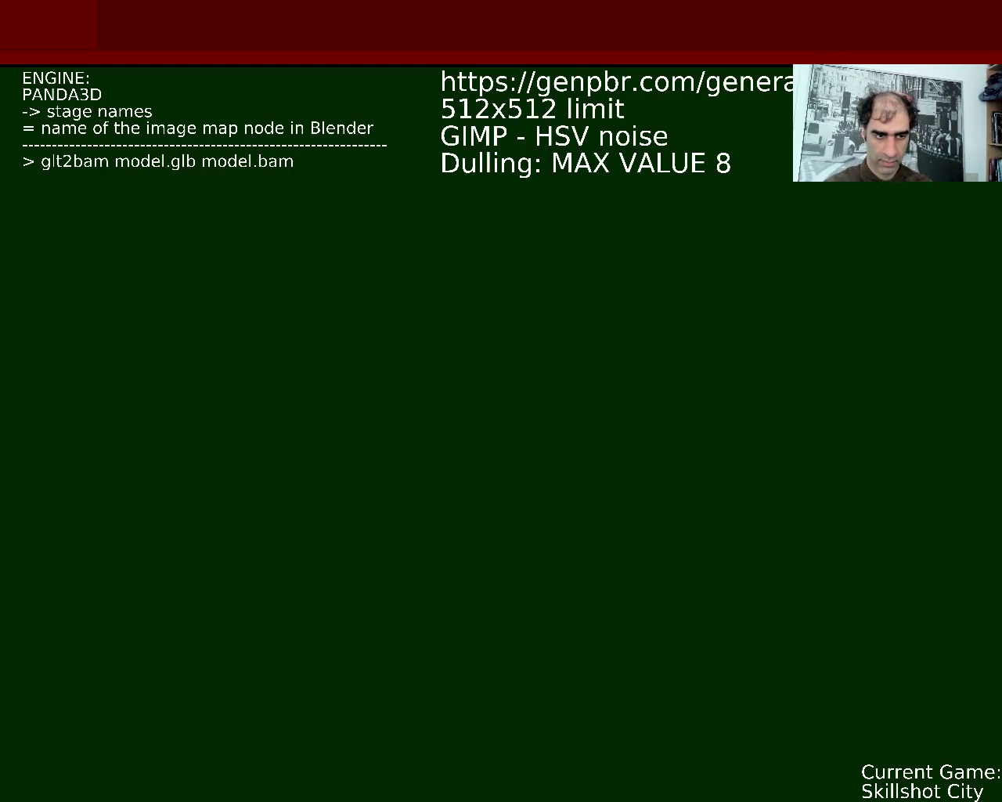
text(-)
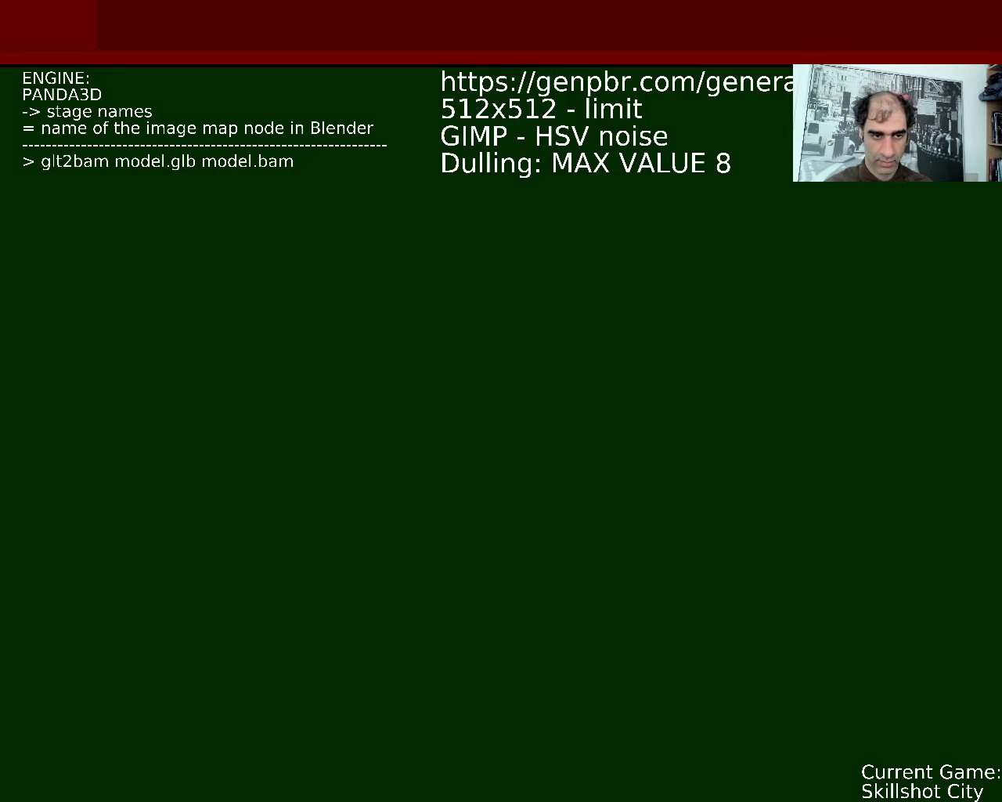
key(Return)
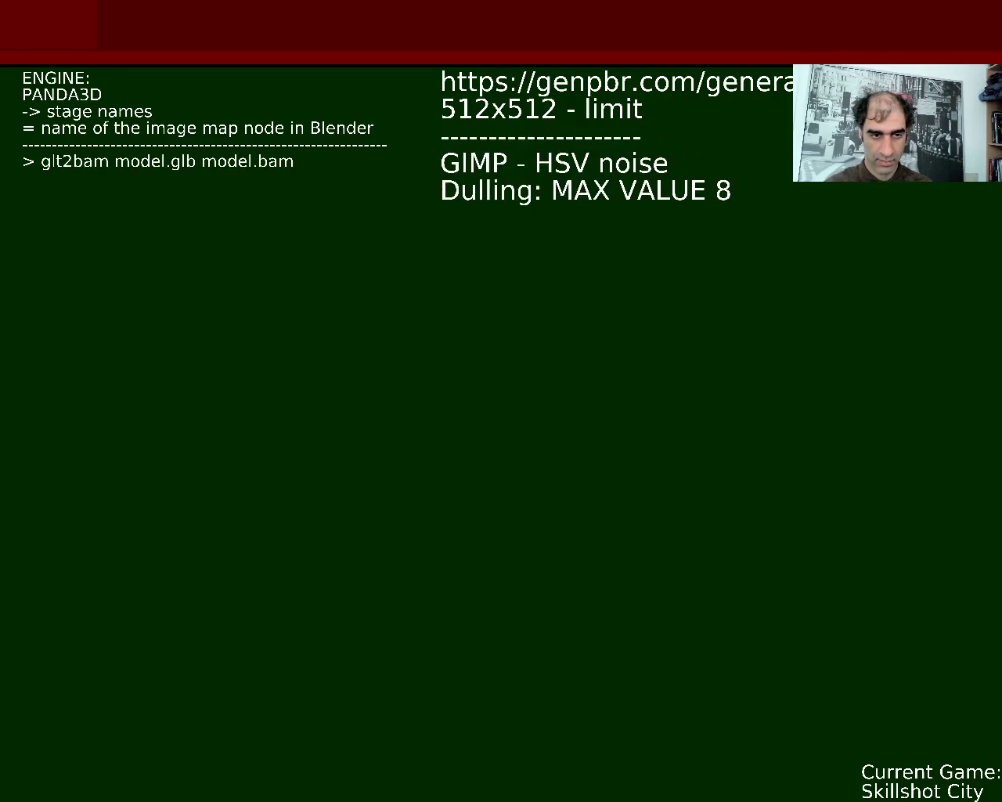
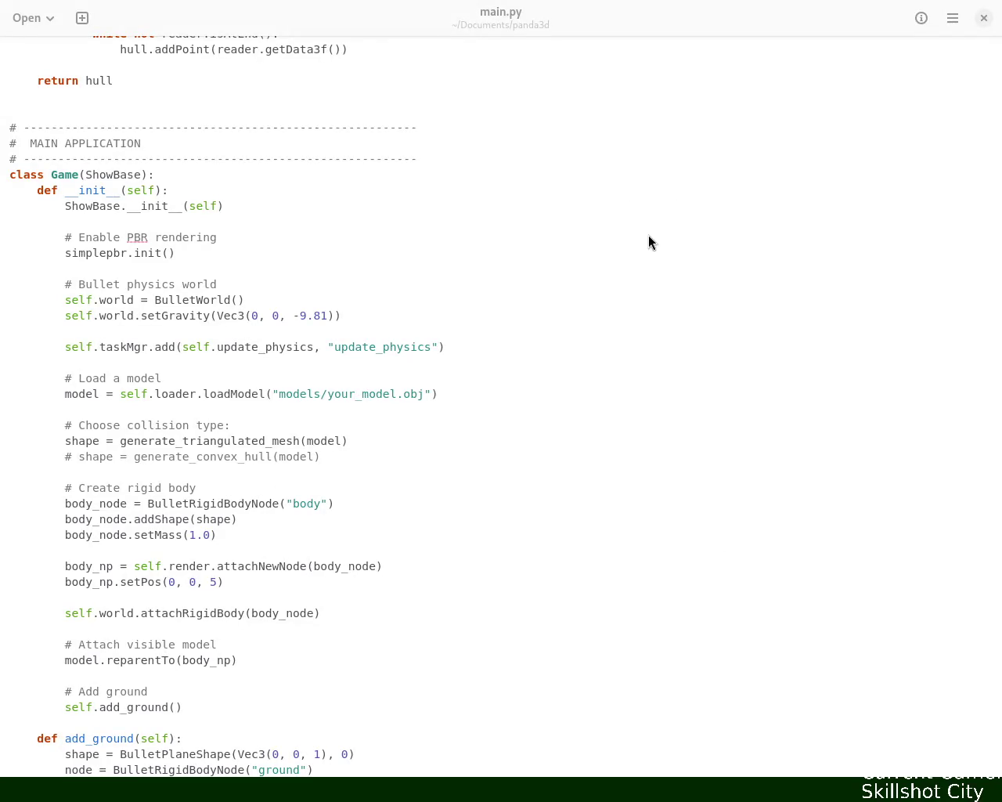
Step: Return to the top of main.py and locate the add_ground call and method
scroll(653, 196, down, 2)
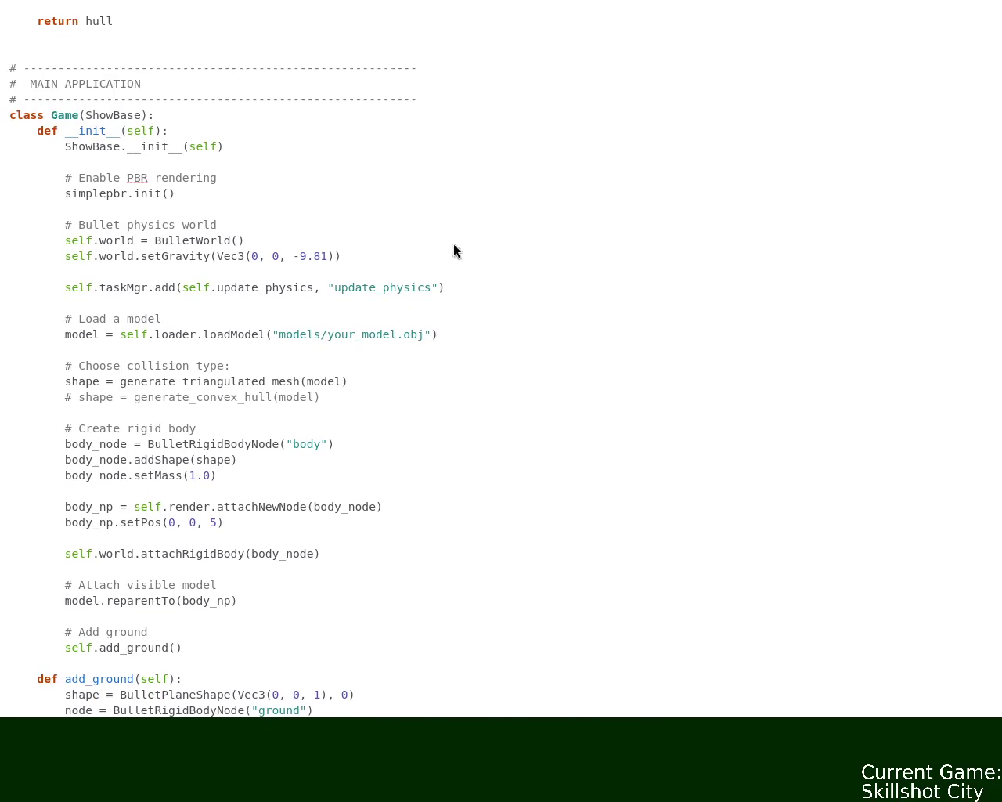
key(ctrl+Home)
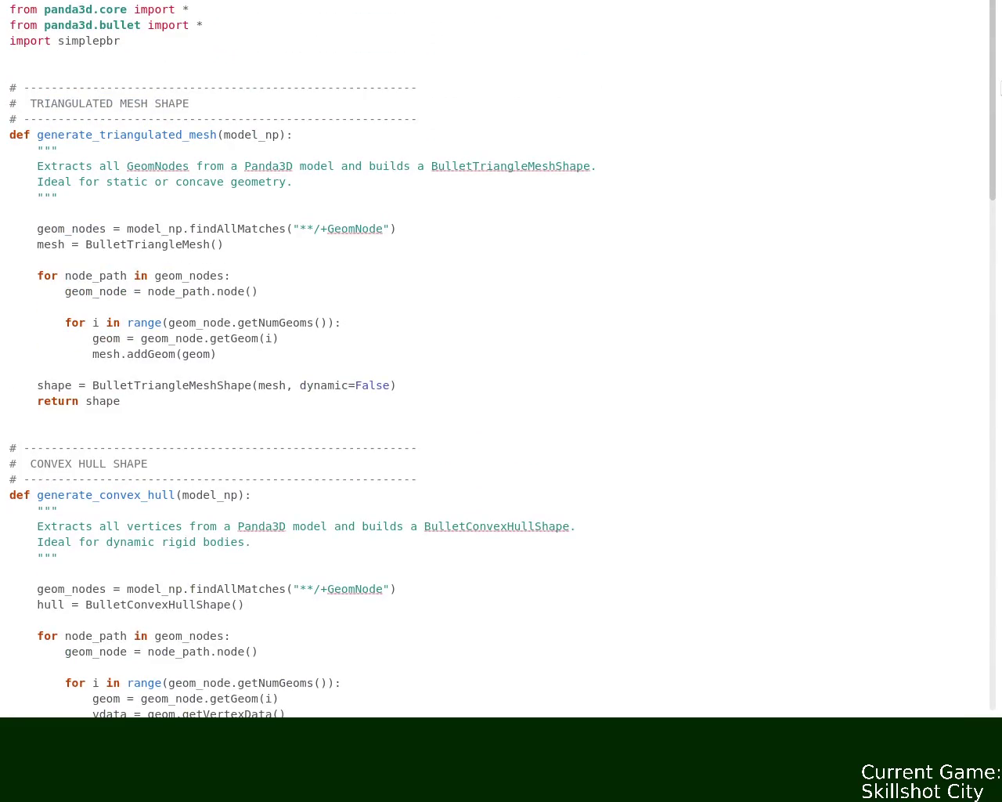
drag(999, 94, 978, 394)
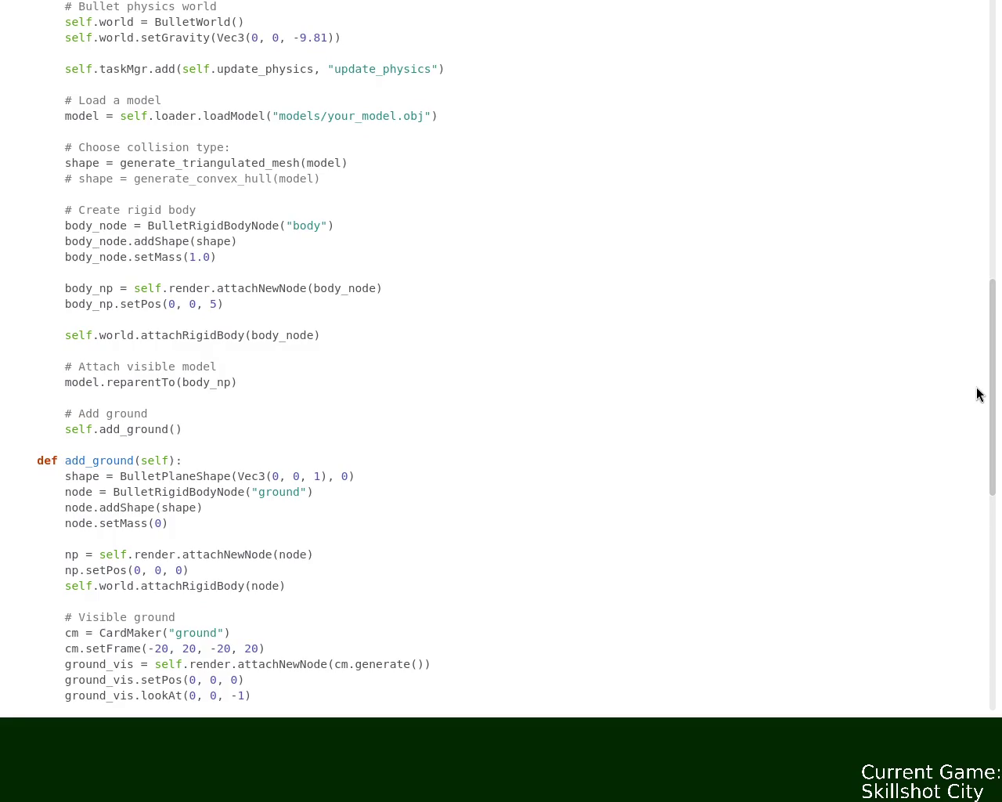
drag(978, 393, 977, 479)
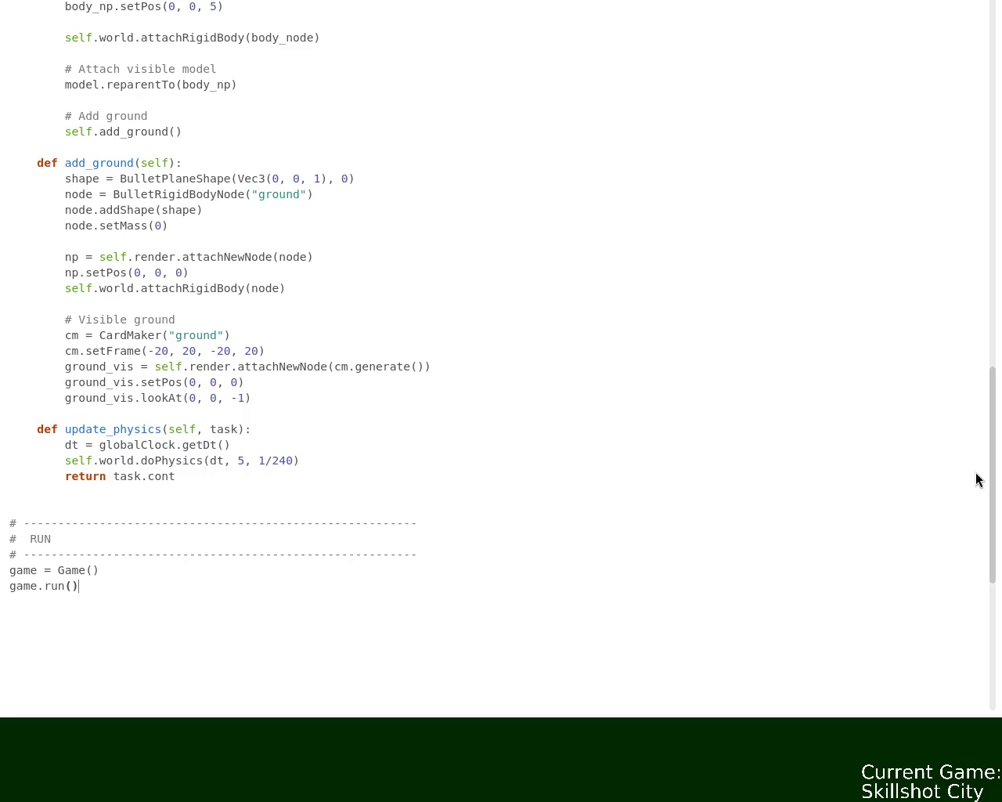
scroll(977, 474, up, 1)
scroll(977, 454, up, 2)
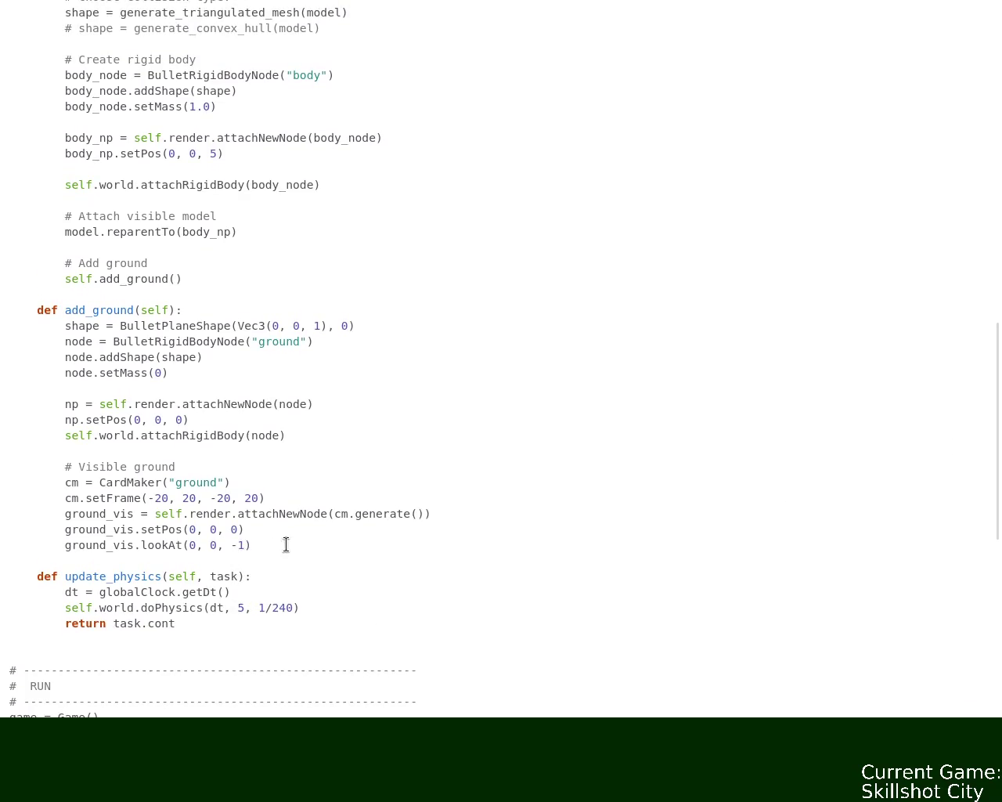
Step: Delete the self.add_ground() line through the end of the add_ground method, then review the script
drag(275, 540, 2, 247)
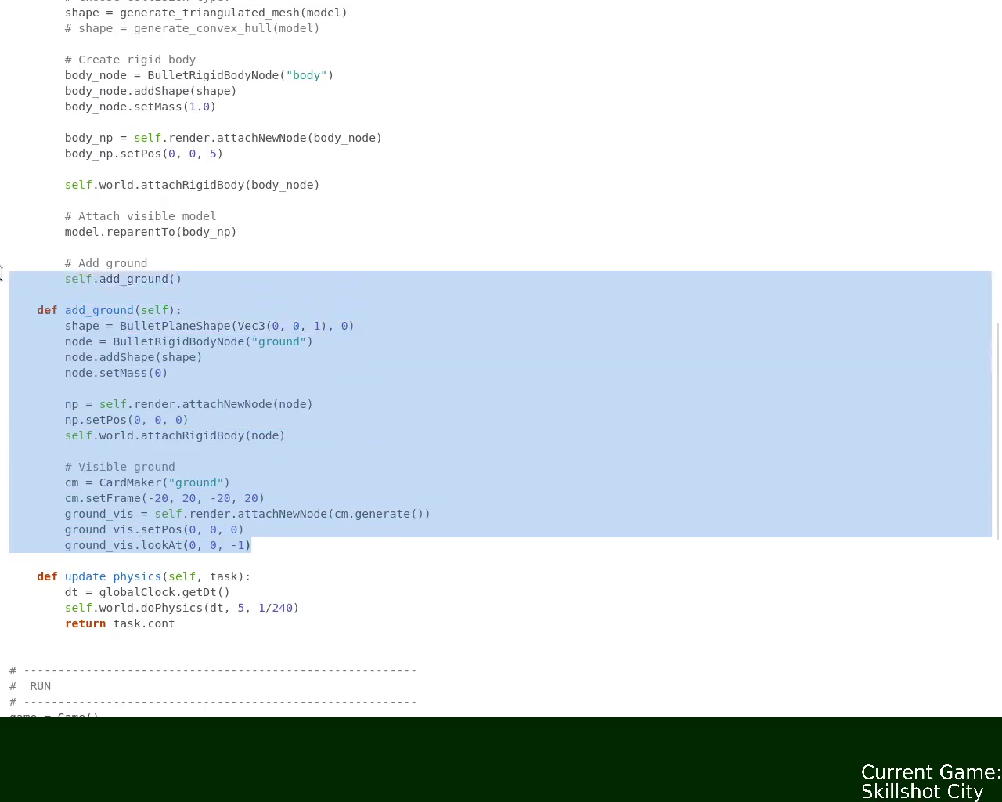
key(Delete)
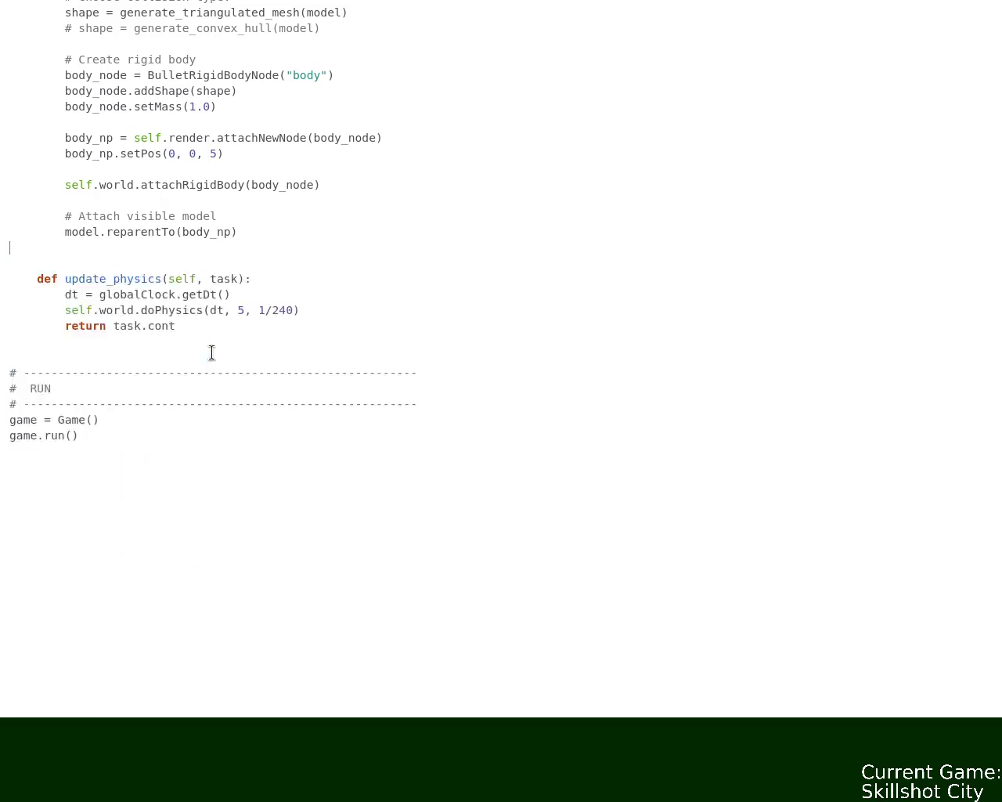
drag(995, 427, 983, 39)
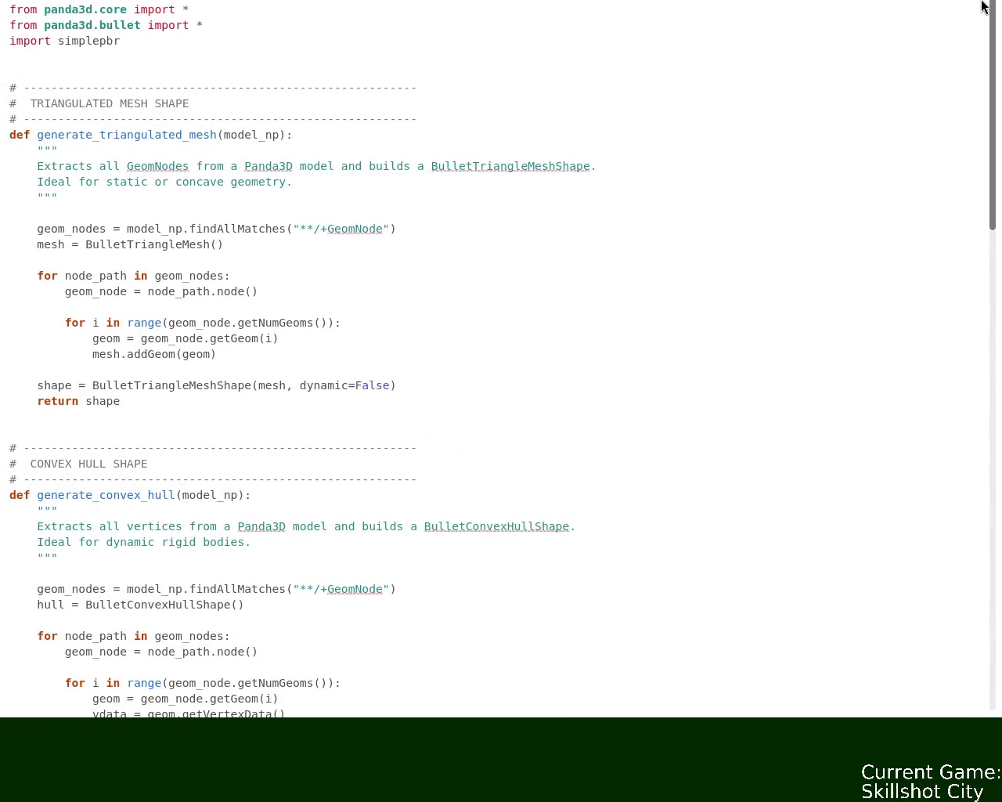
scroll(971, 94, down, 4)
scroll(951, 196, down, 9)
scroll(932, 289, down, 5)
scroll(924, 337, down, 2)
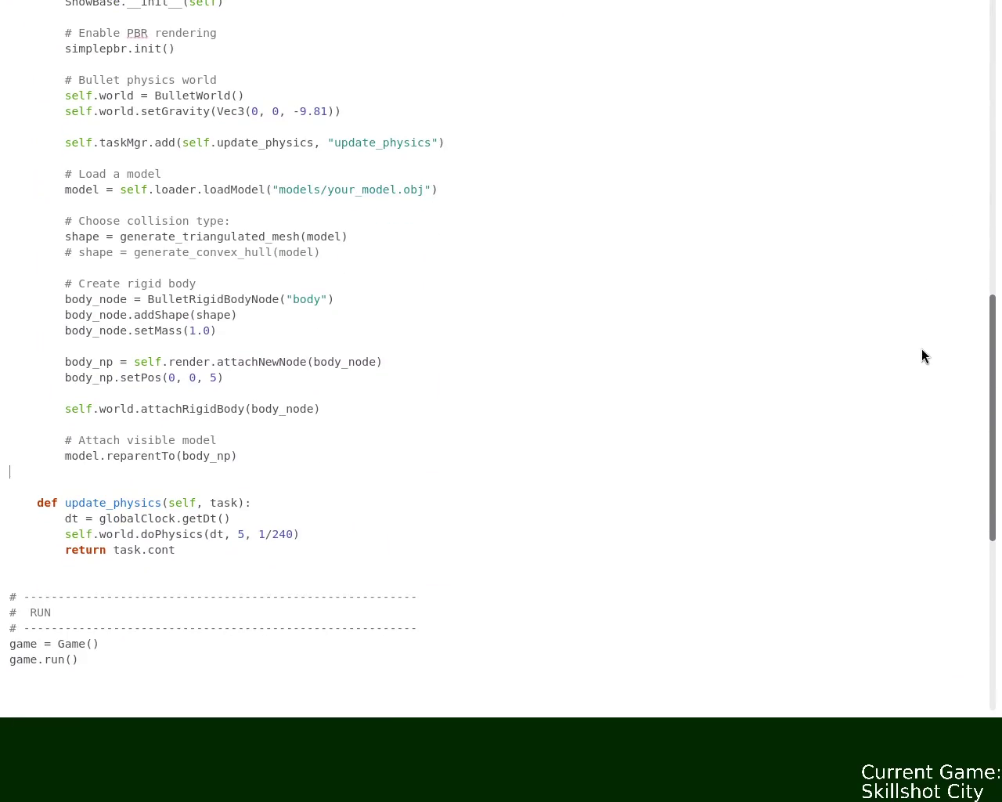
Step: Change the model path from your_model.obj to ground_1/ground_1.bam
double_click(415, 192)
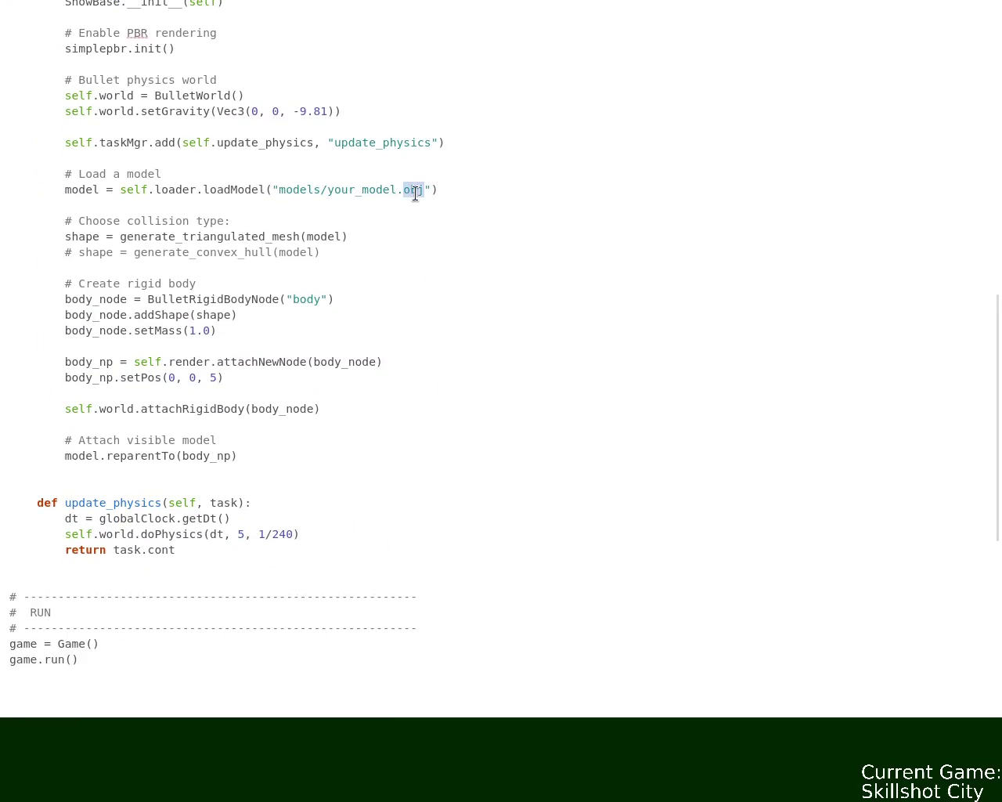
text(bam)
double_click(369, 190)
text(ground_1/ground_1)
Step: Search the script for 'mouse', then clear the search text
key(ctrl+f)
text(mouse)
key(BackSpace)
key(BackSpace)
key(BackSpace)
key(BackSpace)
key(BackSpace)
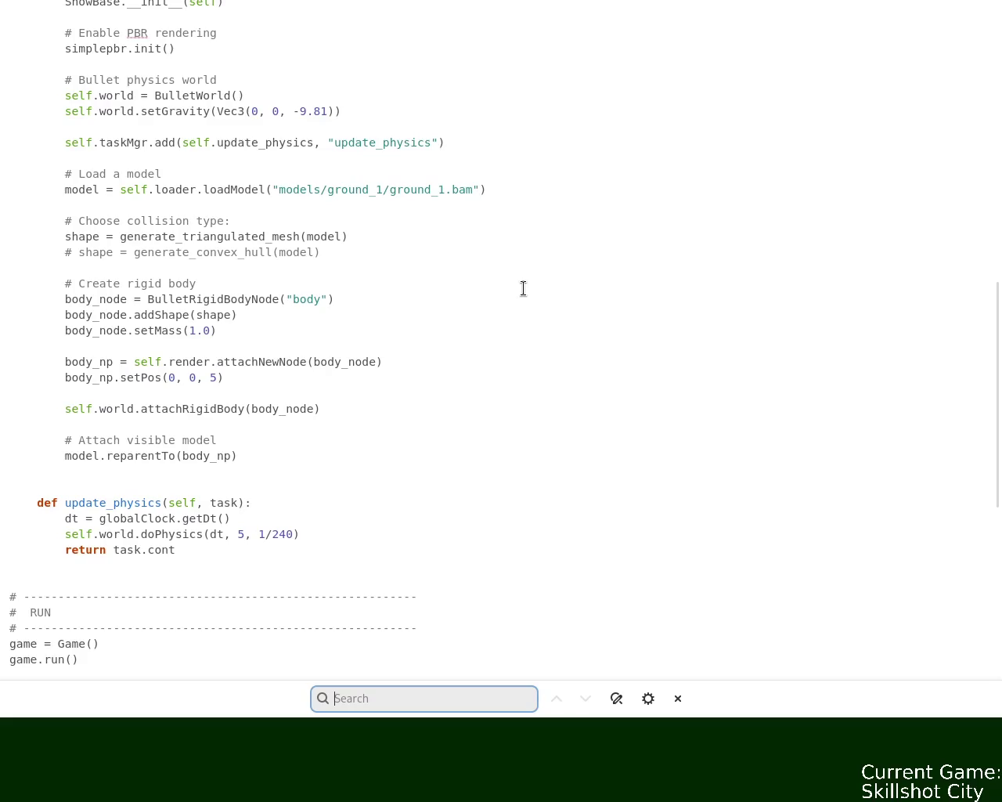
drag(997, 392, 996, 102)
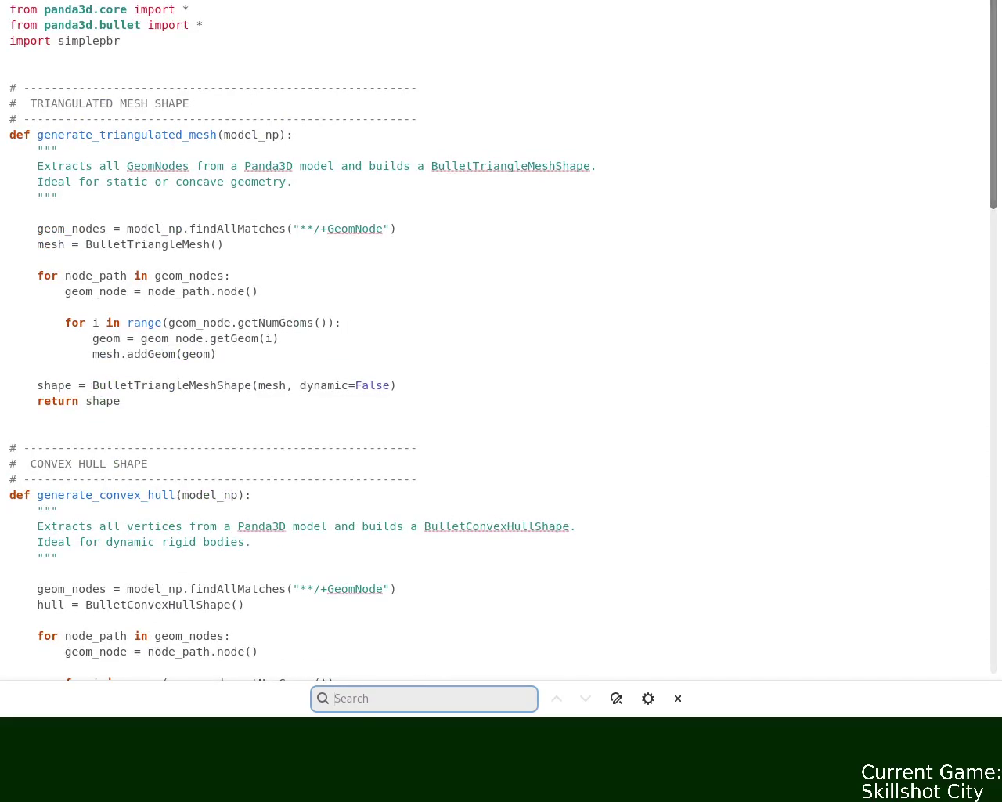
drag(998, 61, 962, 451)
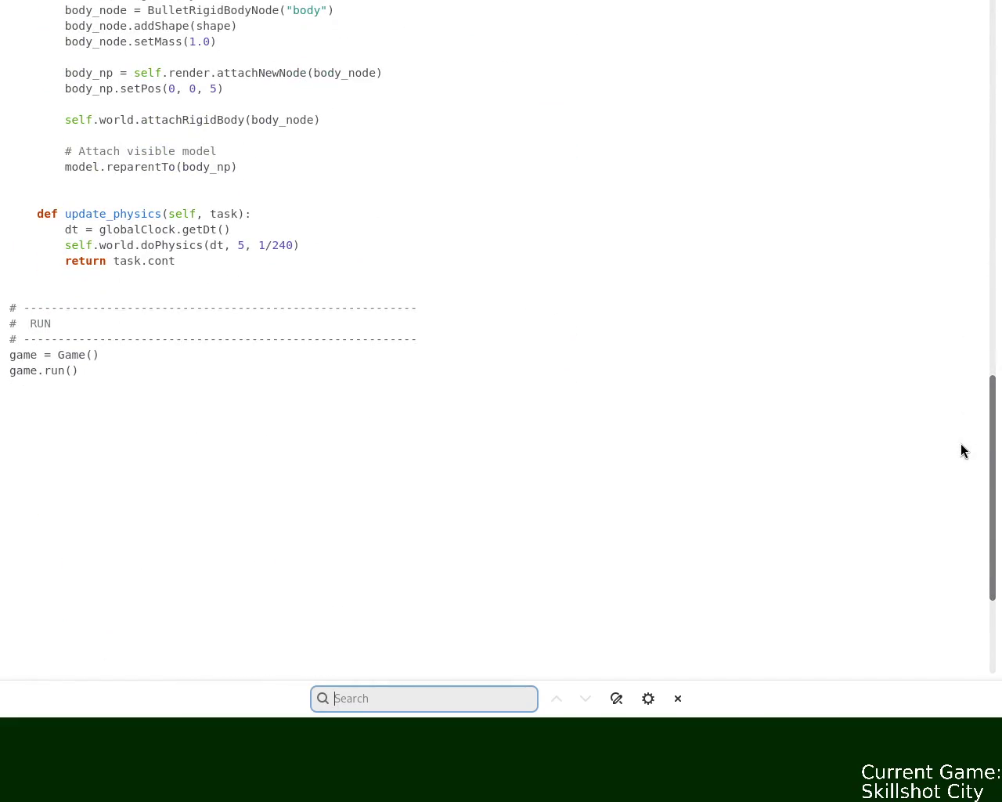
drag(962, 451, 955, 311)
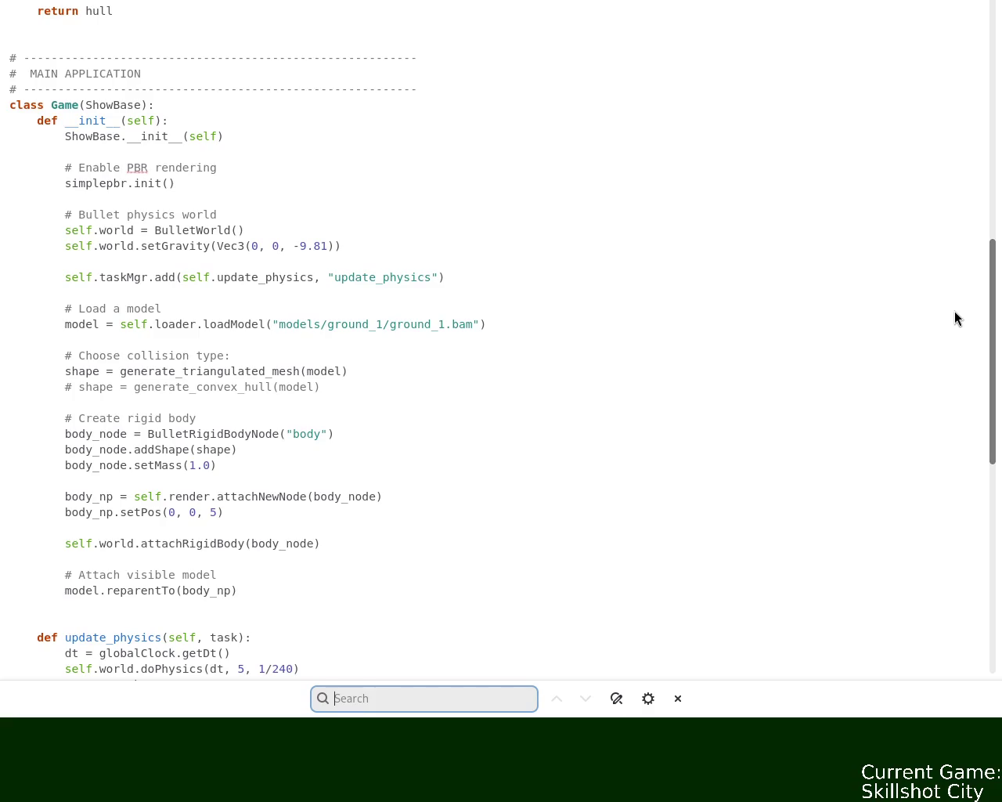
drag(955, 310, 925, 39)
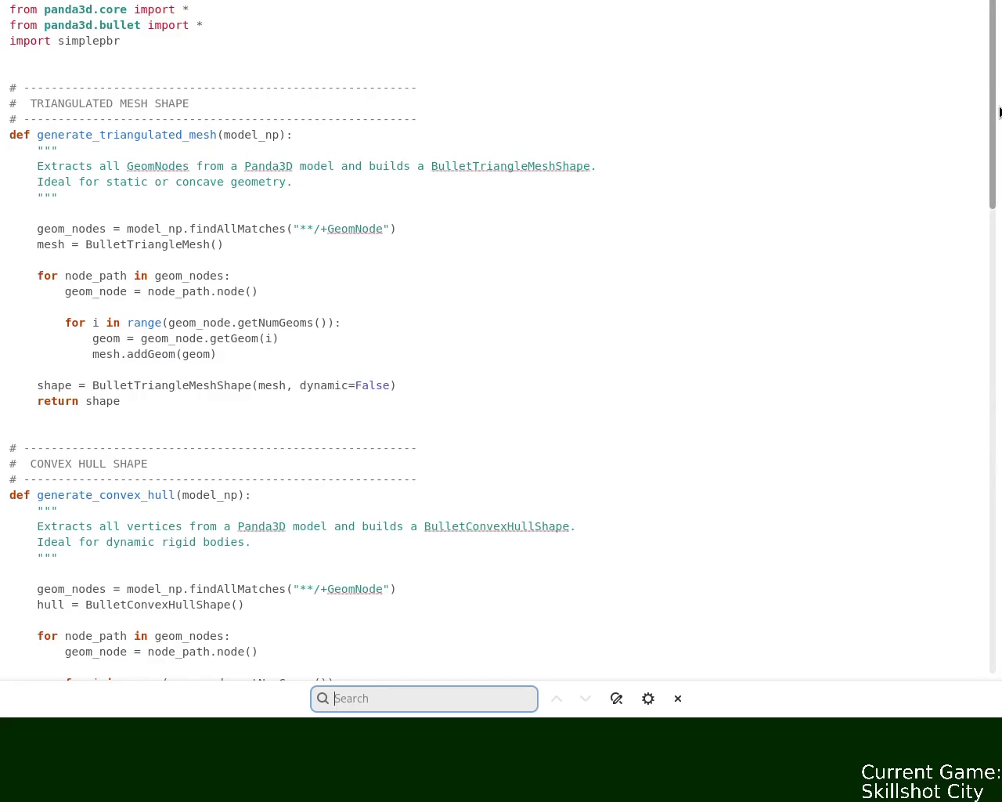
drag(999, 112, 981, 383)
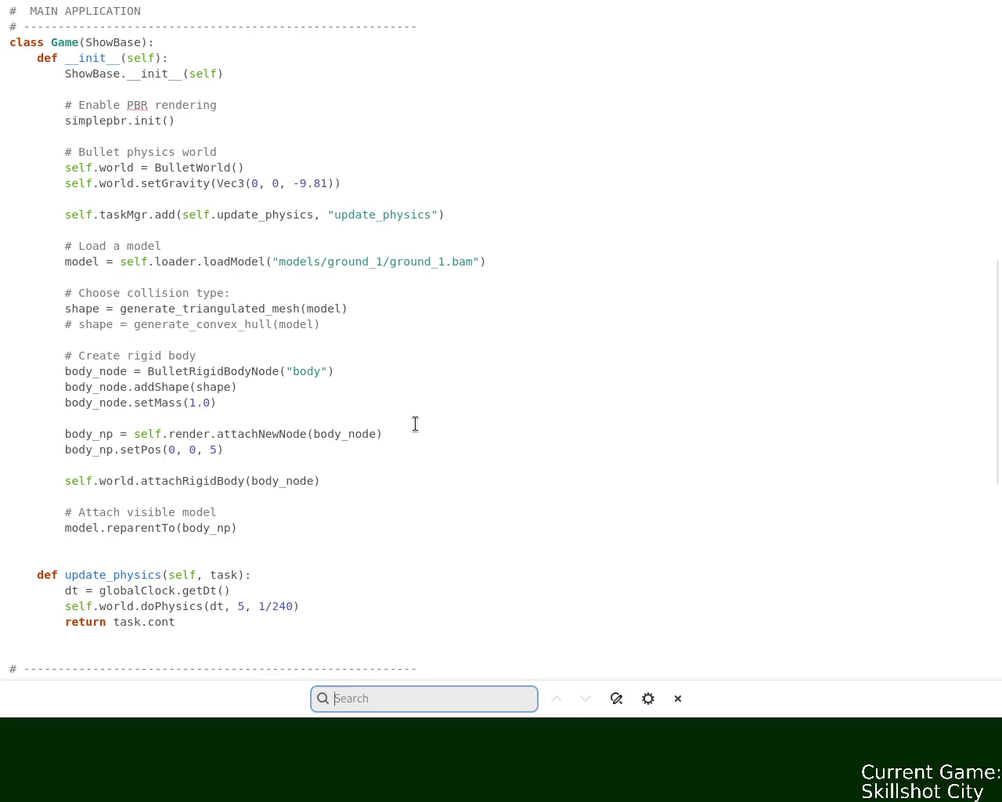
mouse_move(1001, 418)
mouse_down()
mouse_move(1001, 546)
mouse_move(993, 336)
mouse_up()
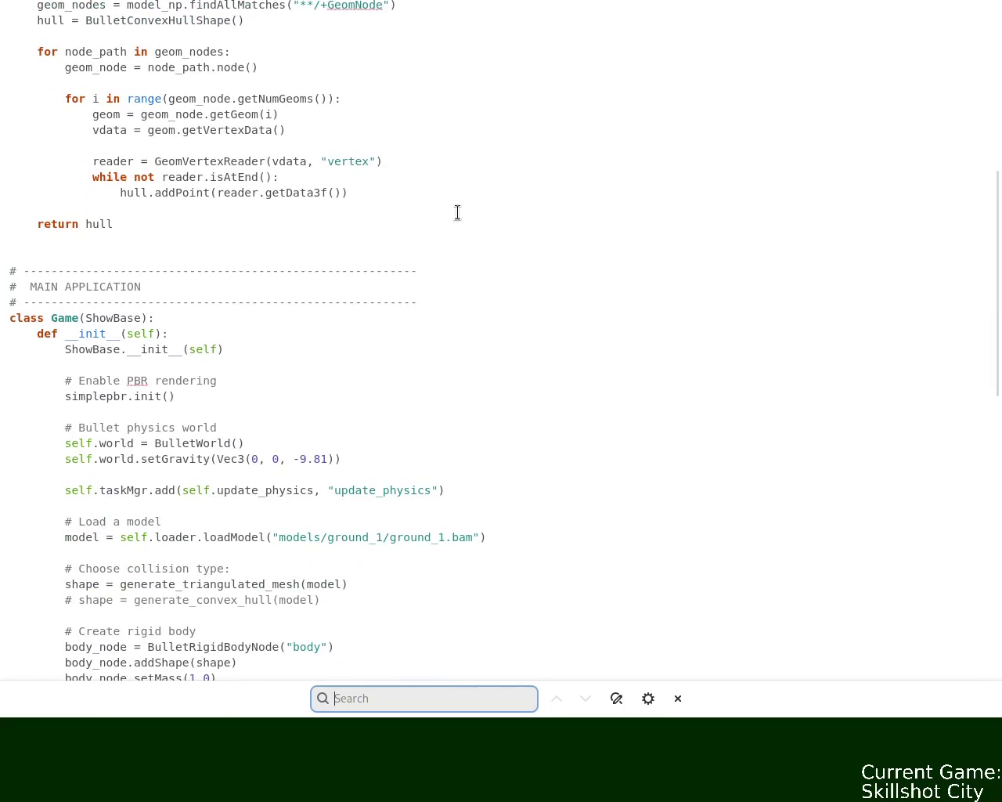
Step: Replace the whole script with revised code that keeps default camera controls and looks at body_np
click(337, 220)
key(ctrl+a)
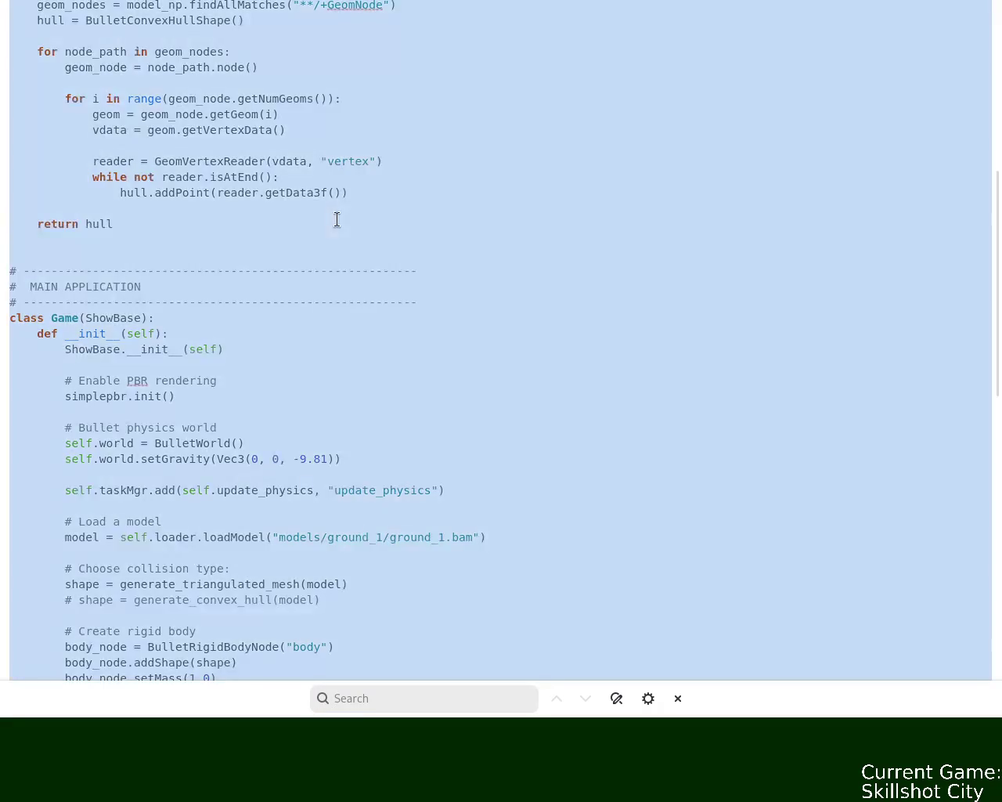
key(alt+Tab)
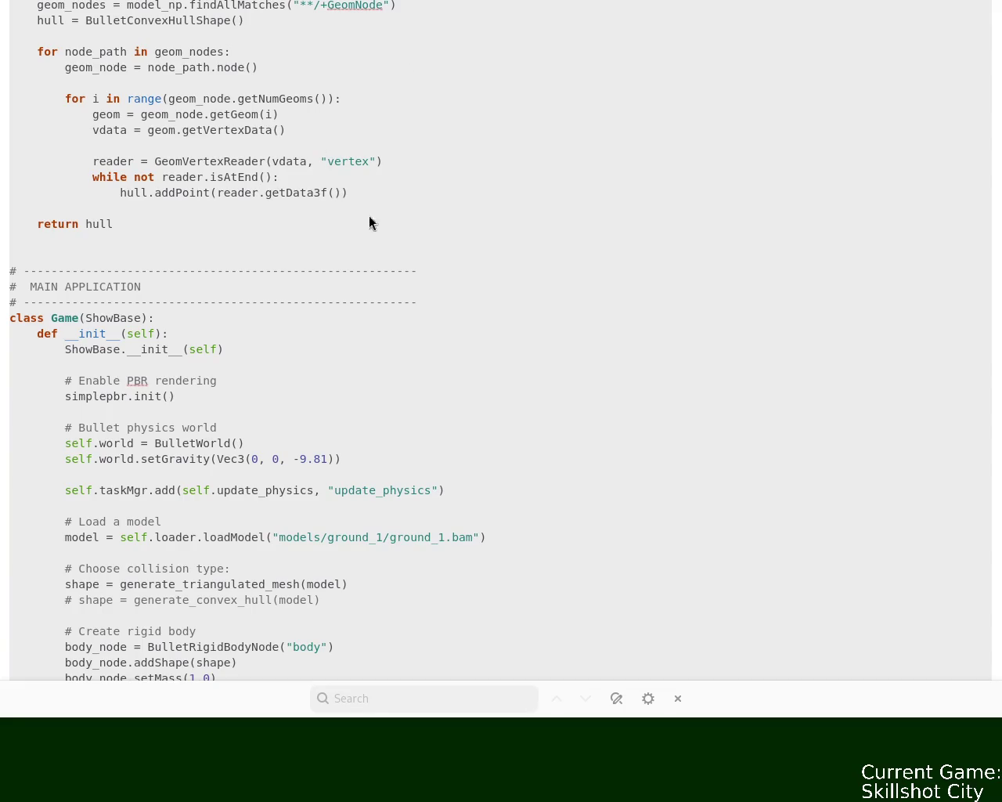
click(416, 287)
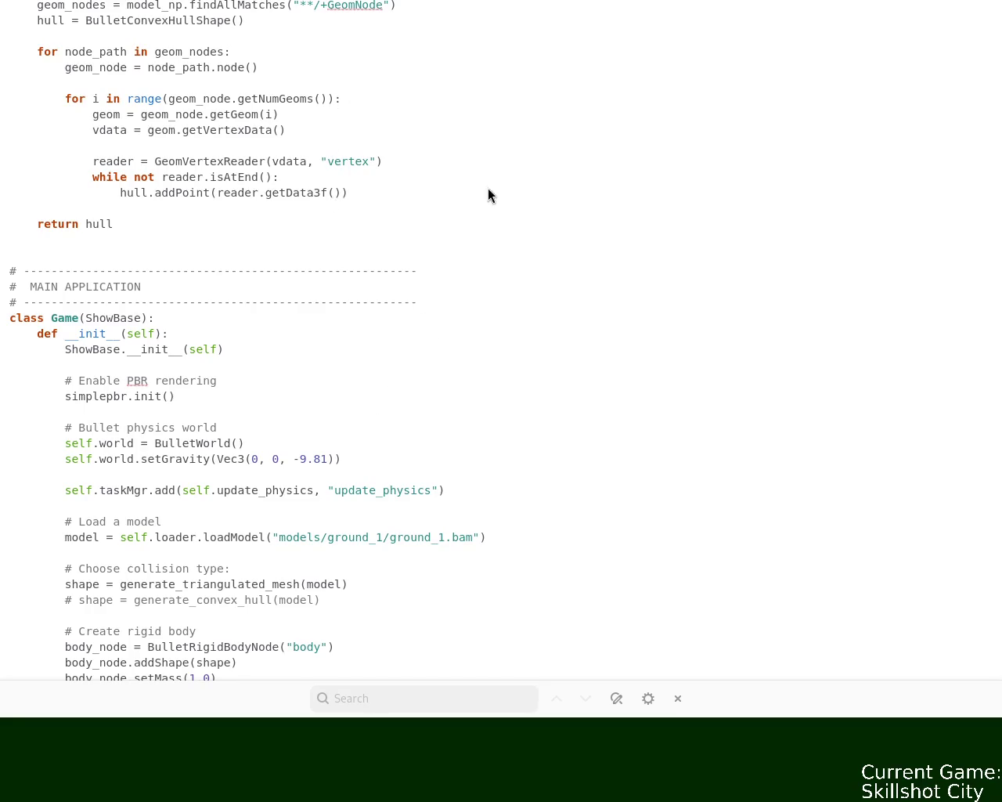
scroll(443, 216, down, 8)
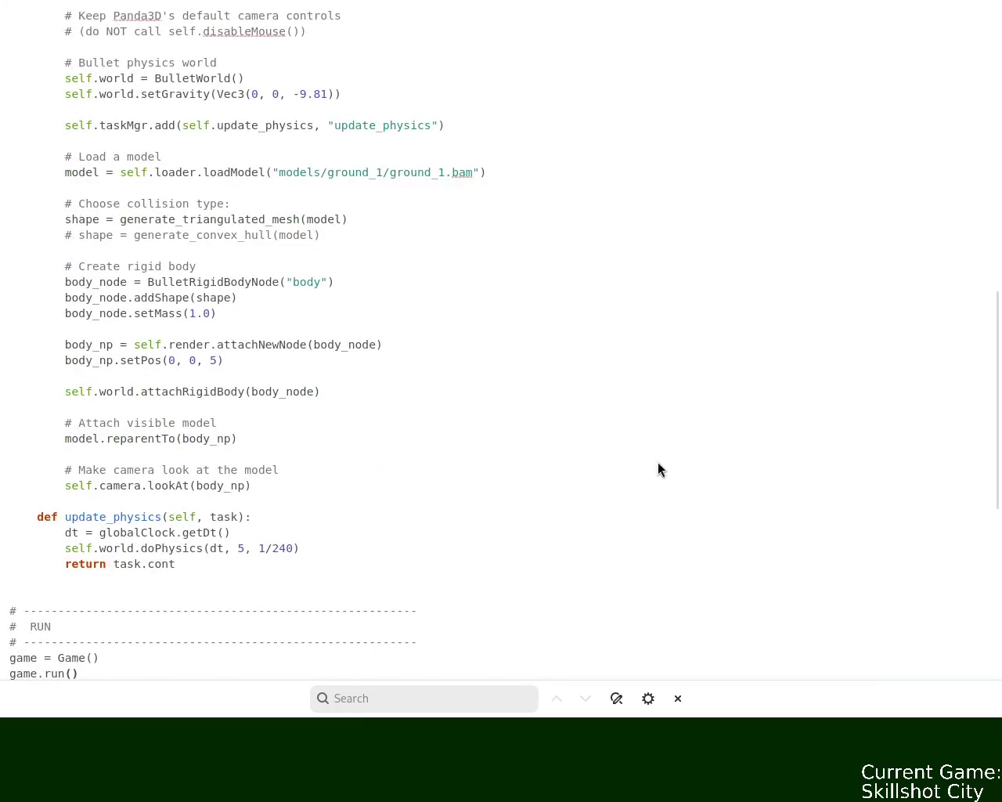